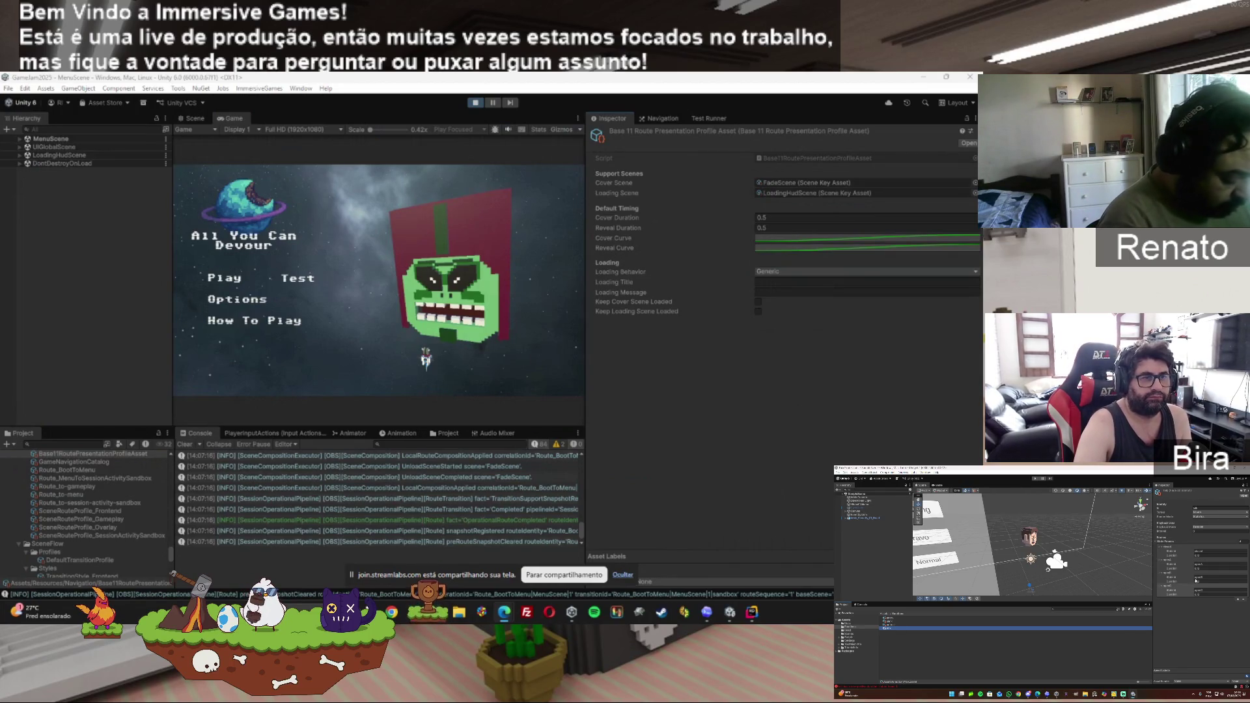
Browse the route assets in the Project list to view each in the Inspector, leaving fields unchanged.
left_click(1207, 528)
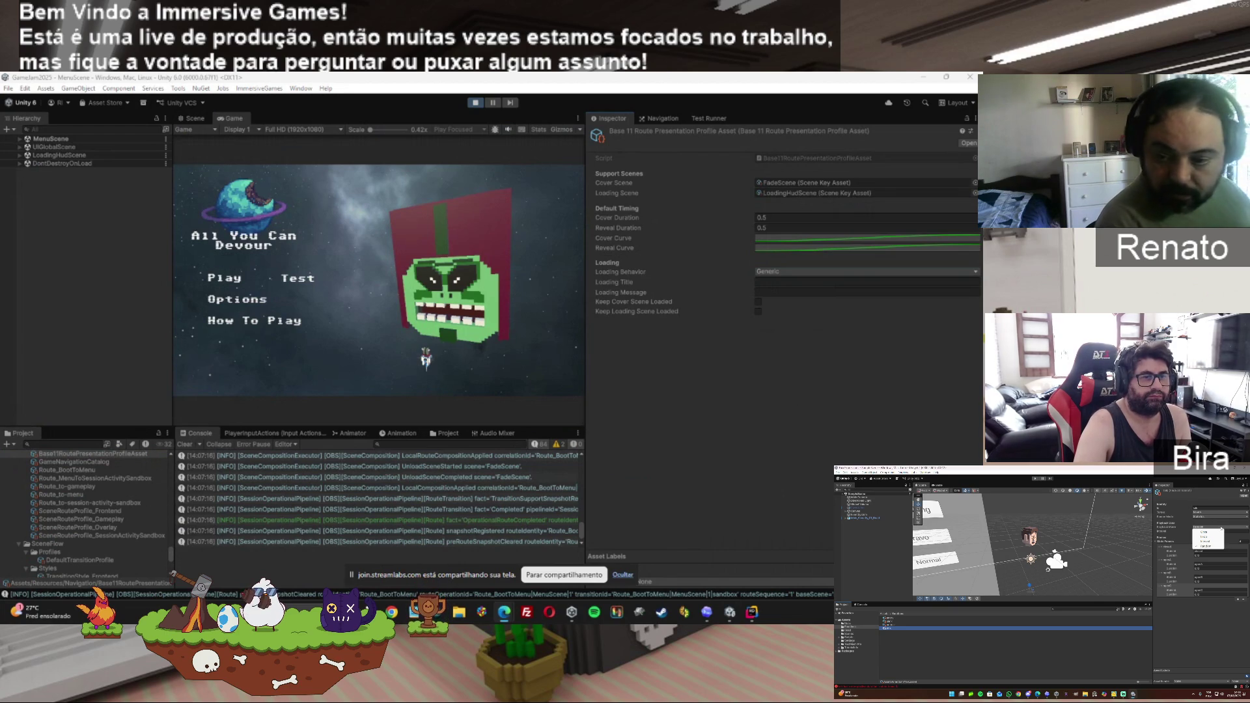
left_click(1208, 637)
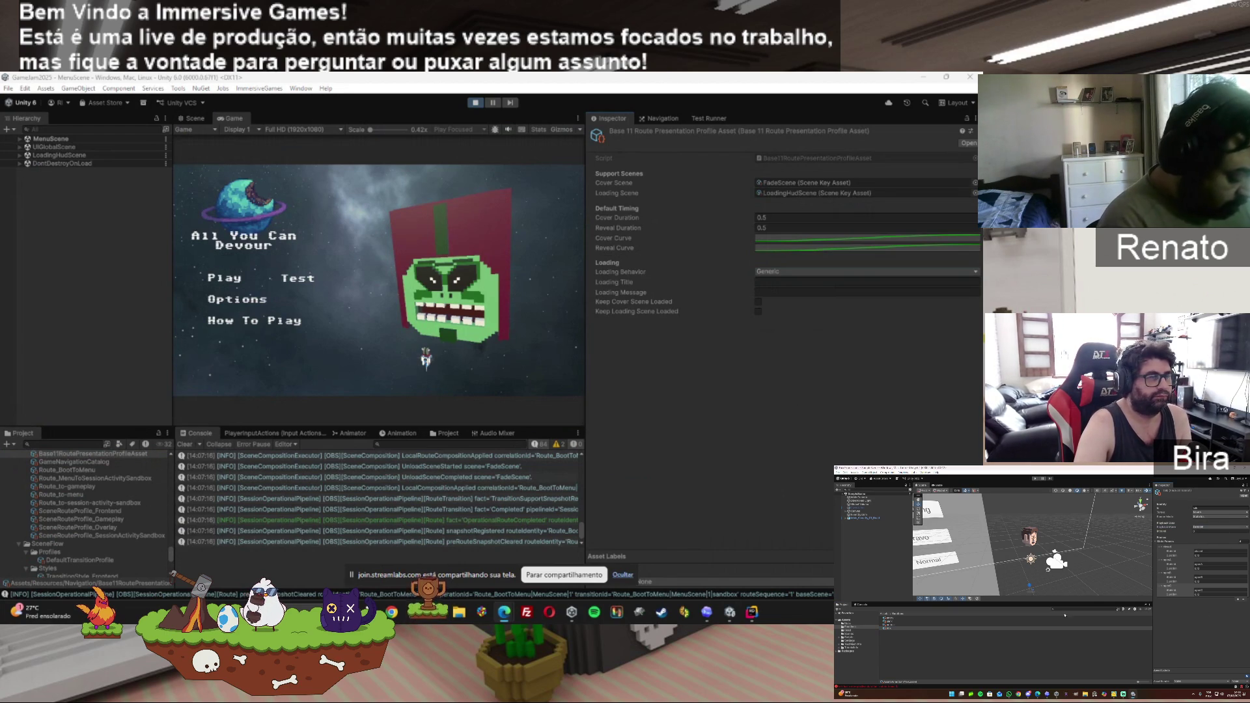
left_click(894, 627)
left_click(895, 621)
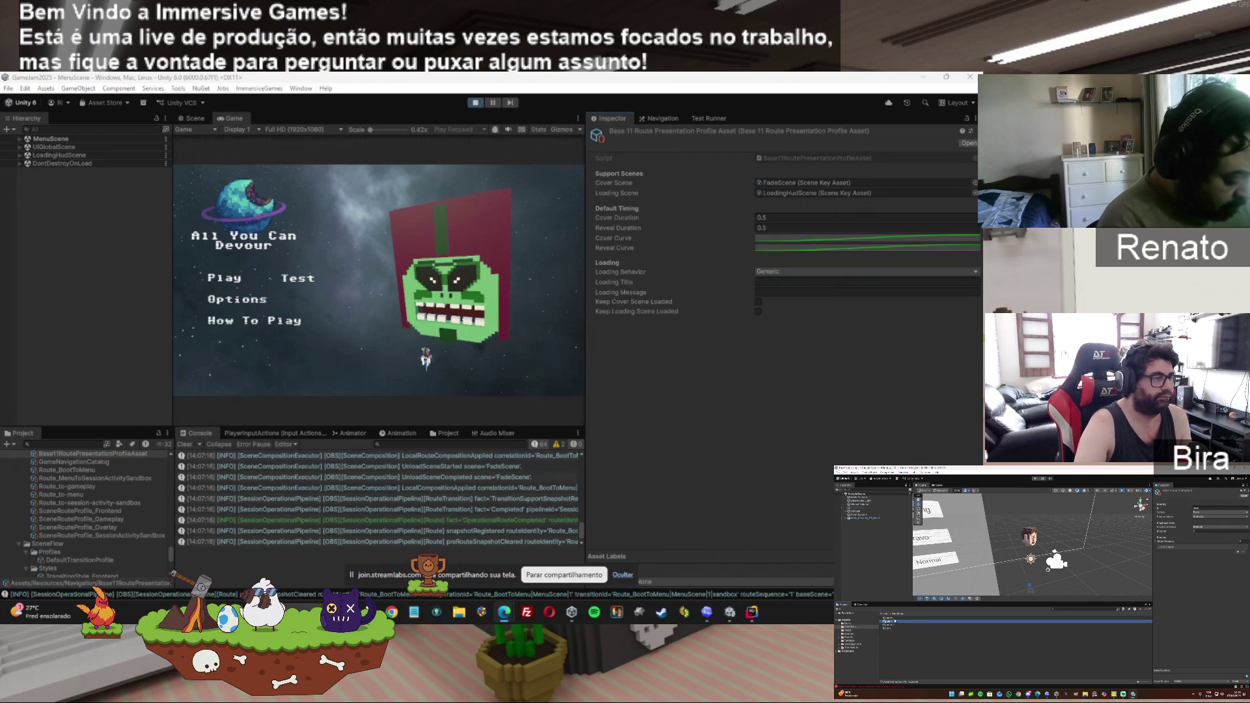
key("Up")
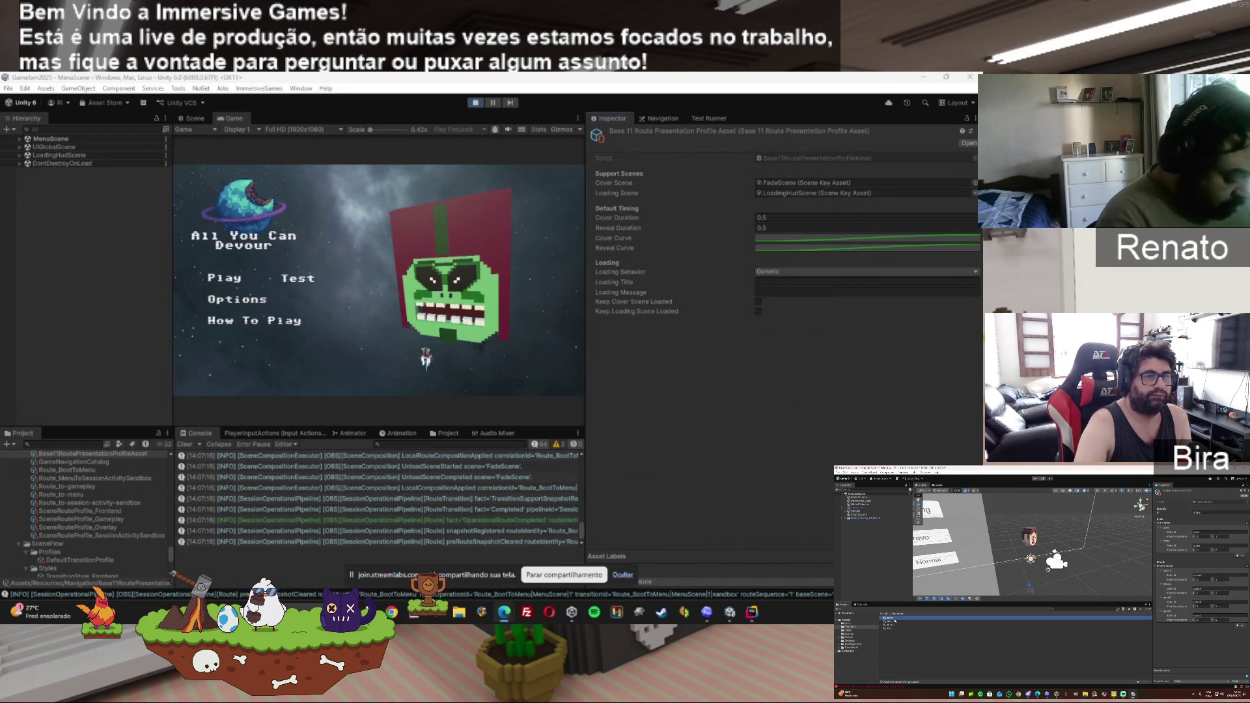
left_click(894, 622)
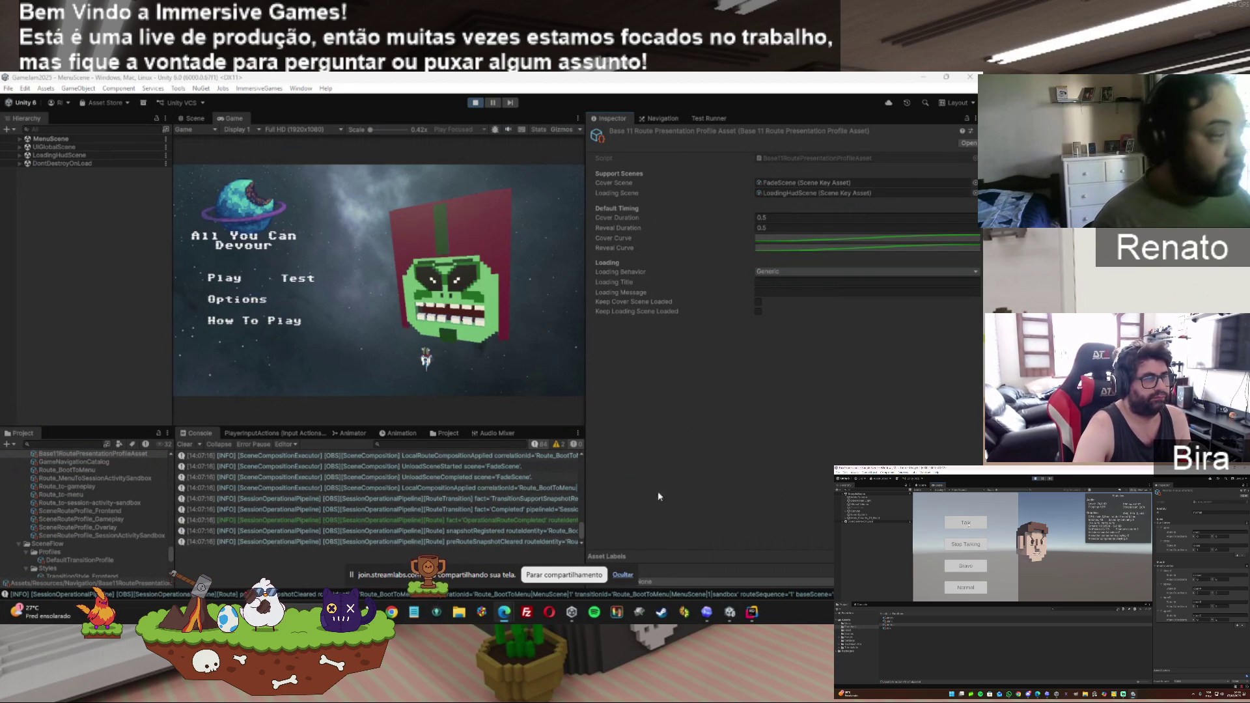
Select all Console log entries, then copy Codex's latest response in 'Auditar transitions/loading'.
left_click(334, 521)
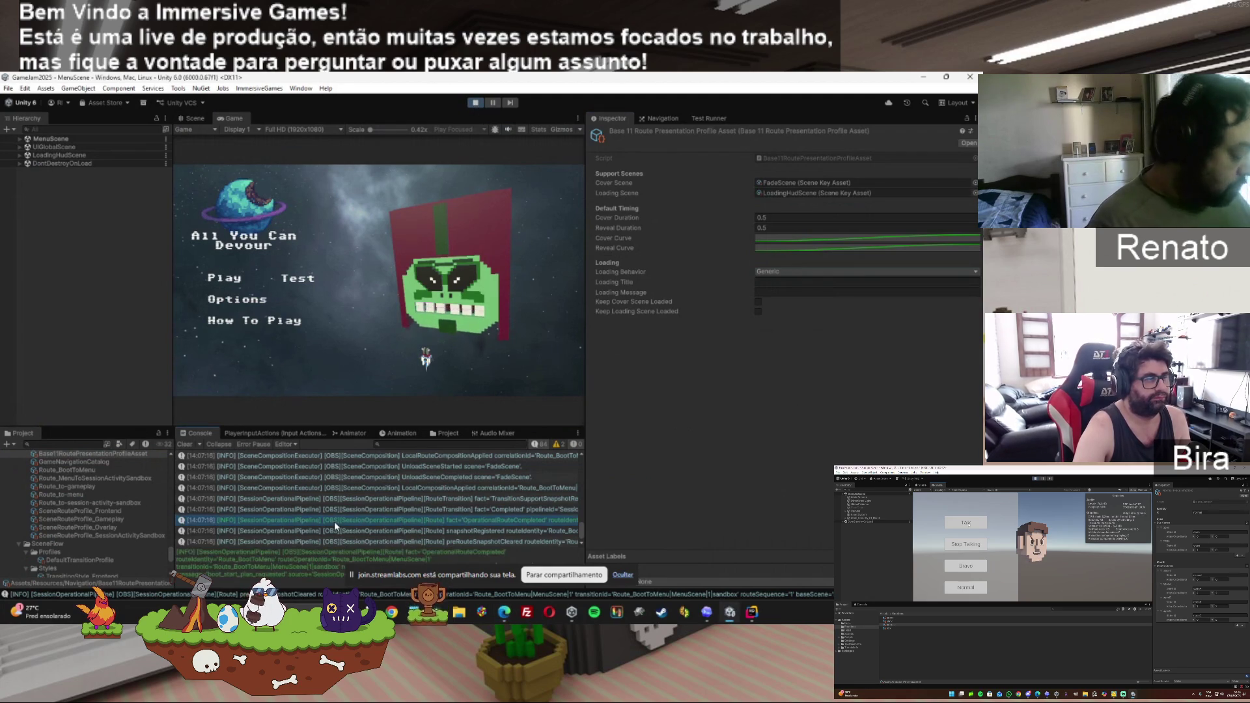
key("ctrl+a")
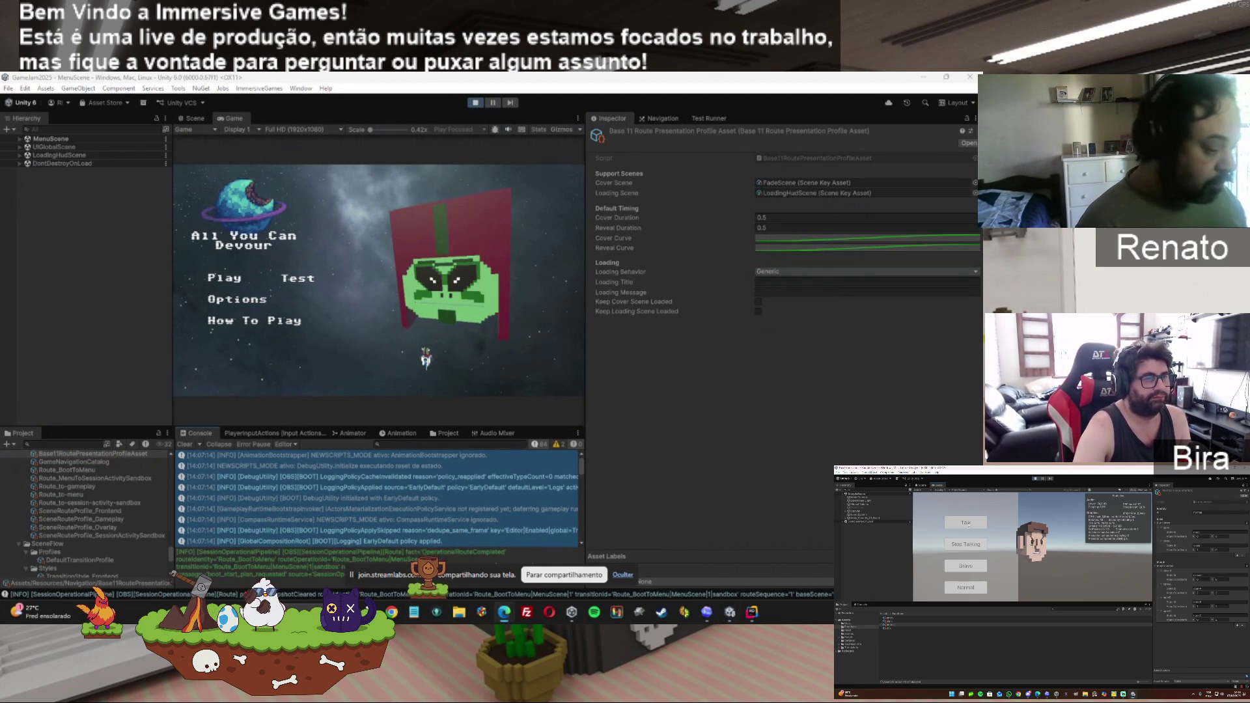
left_click(706, 612)
left_click(304, 499)
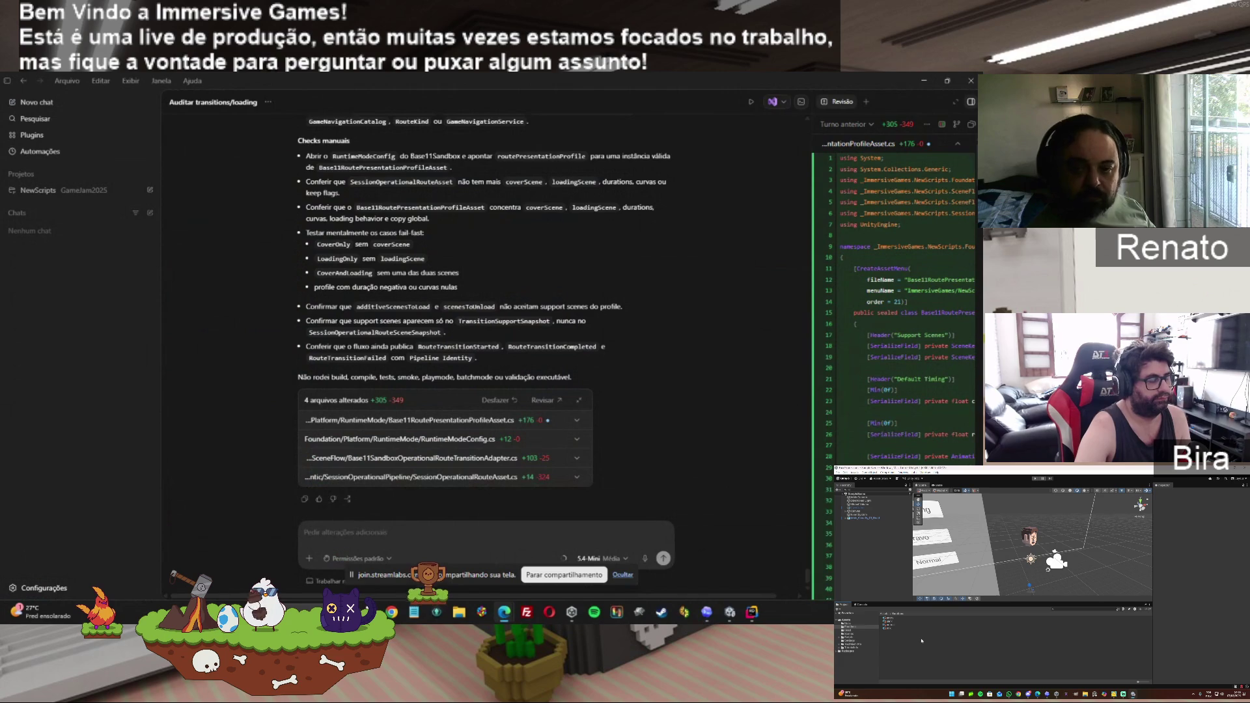
Create a new asset in the Project folder from the Create context menu.
right_click(922, 641)
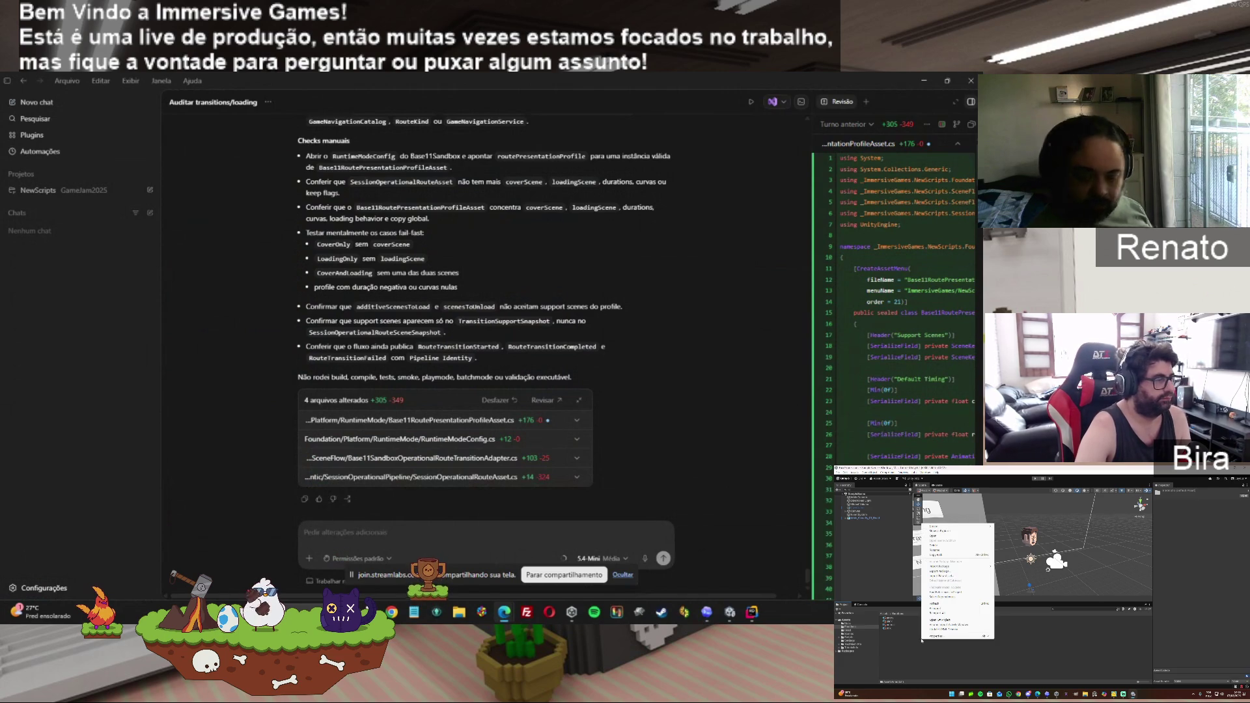
mouse_move(944, 527)
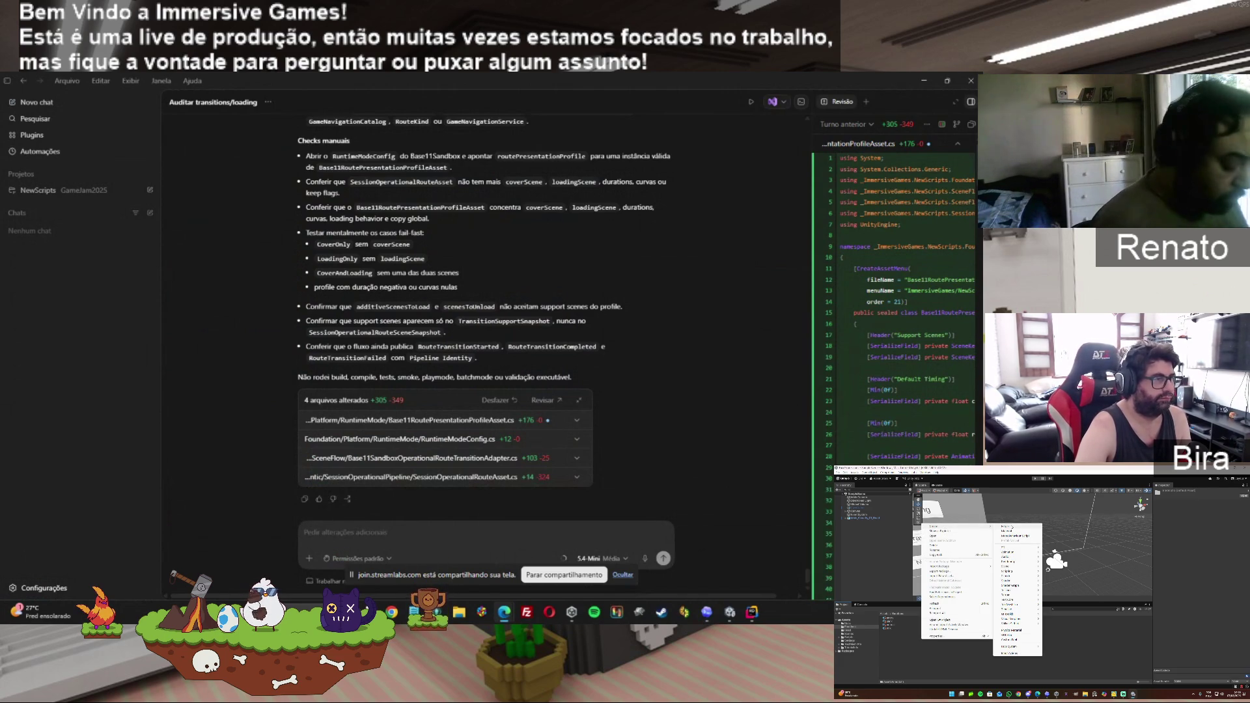
mouse_move(1016, 589)
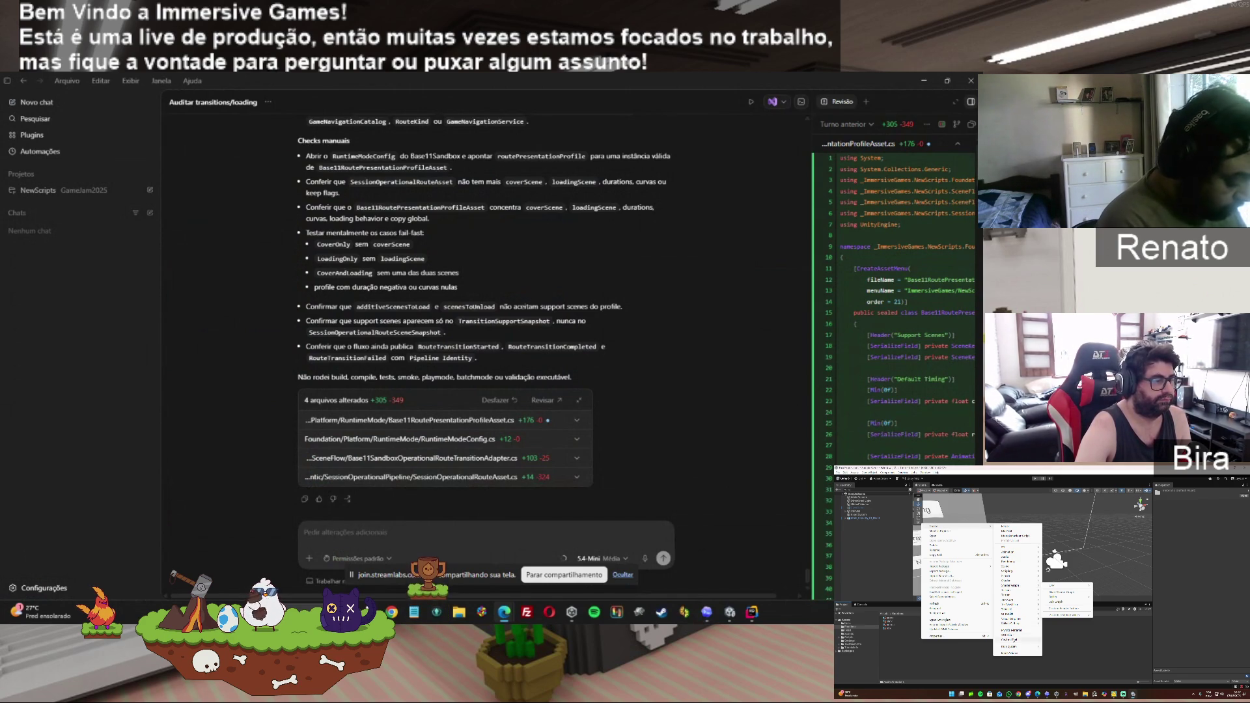
mouse_move(1016, 647)
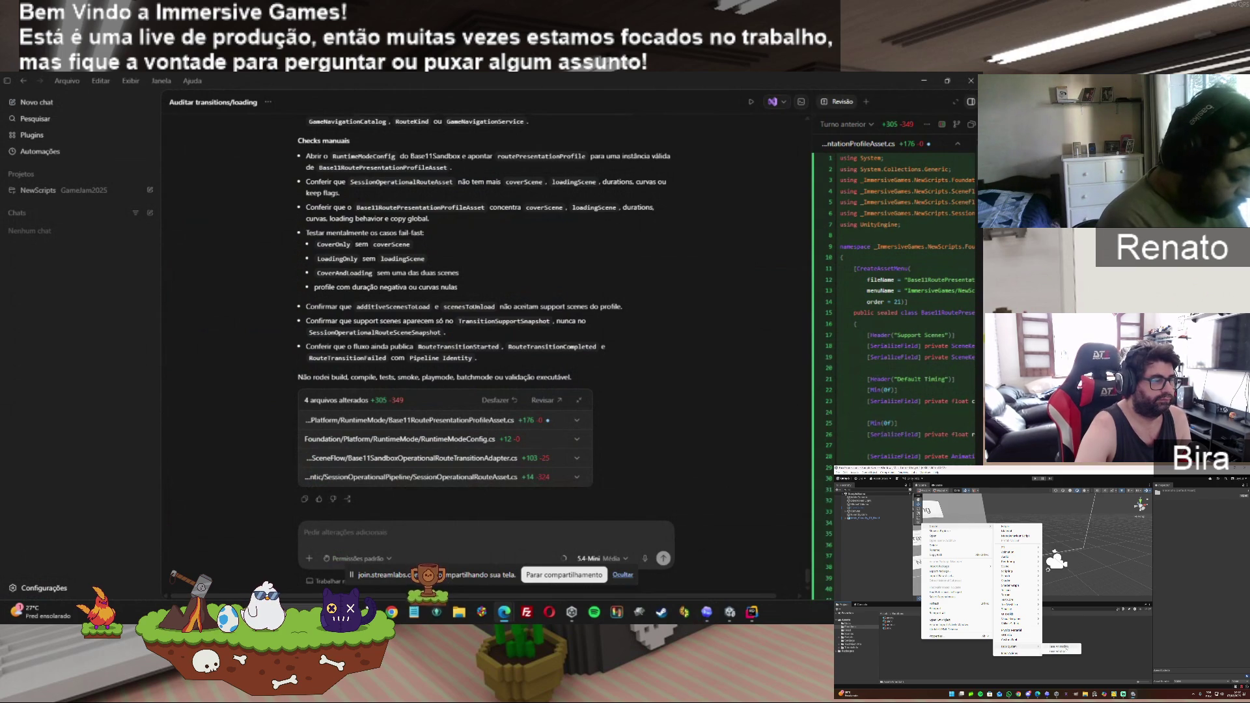
left_click(1066, 648)
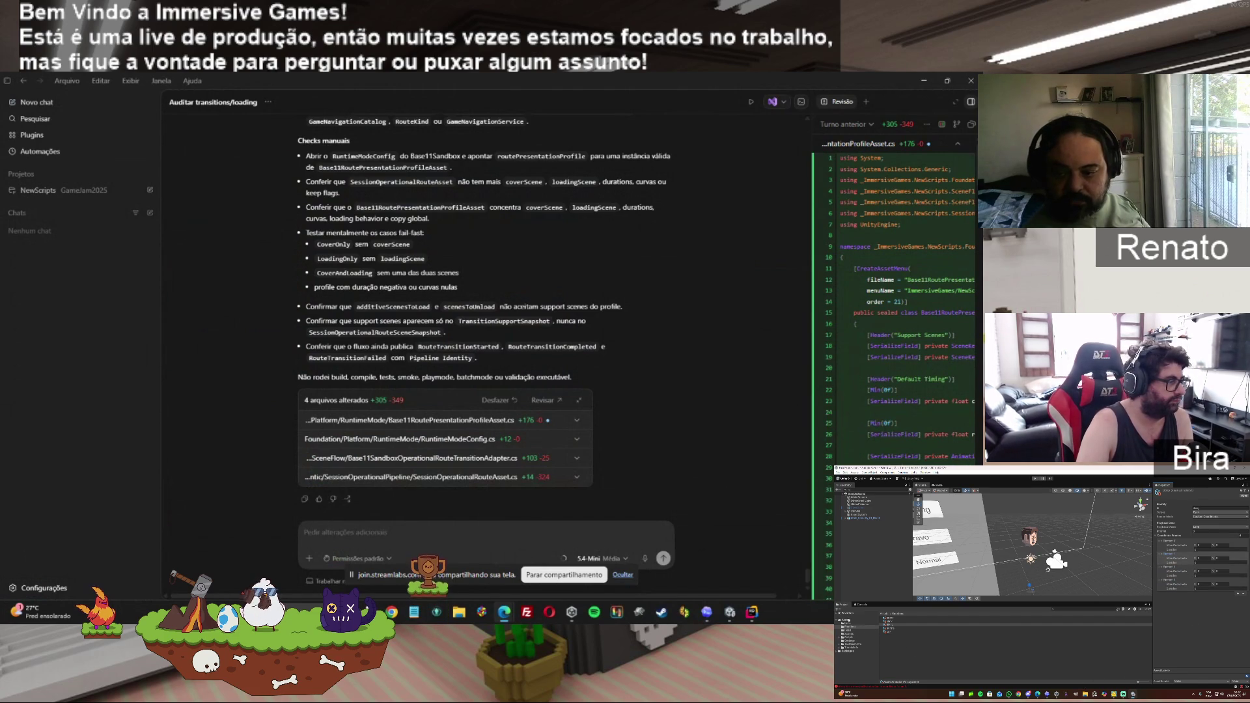
Paste the prepared transitions/loading audit prompt into Codex and send it.
right_click(500, 535)
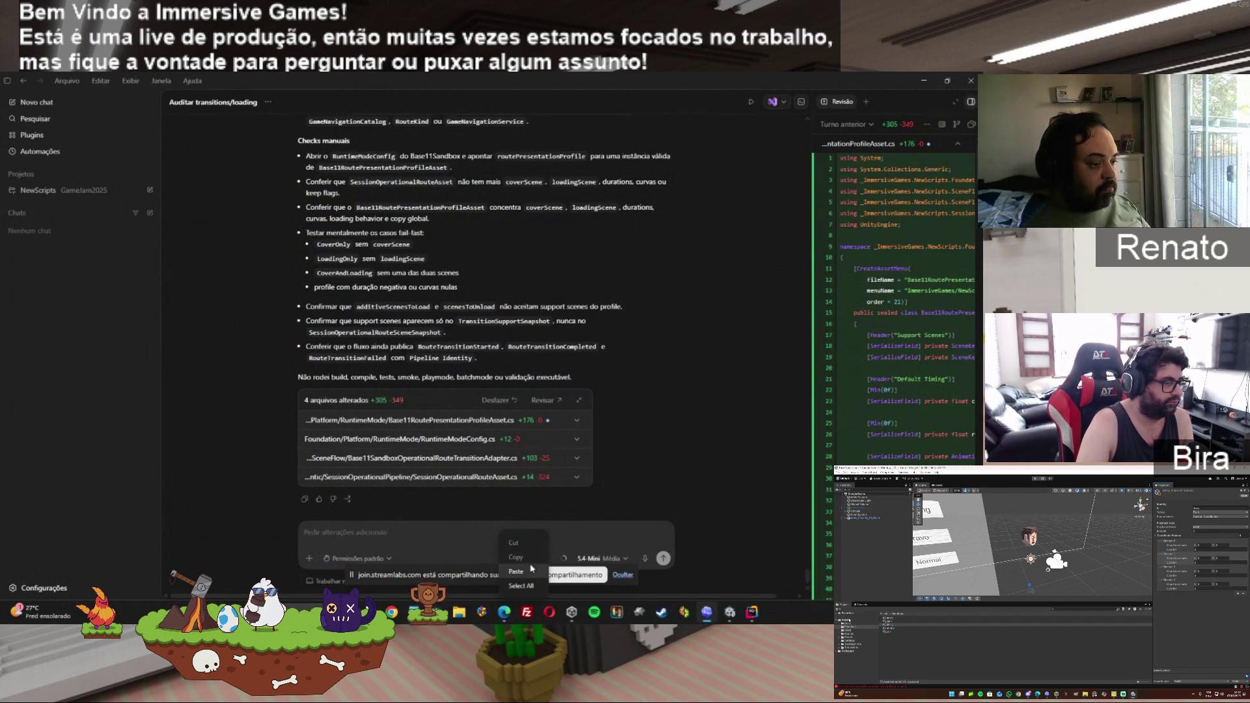
left_click(531, 568)
key("Return")
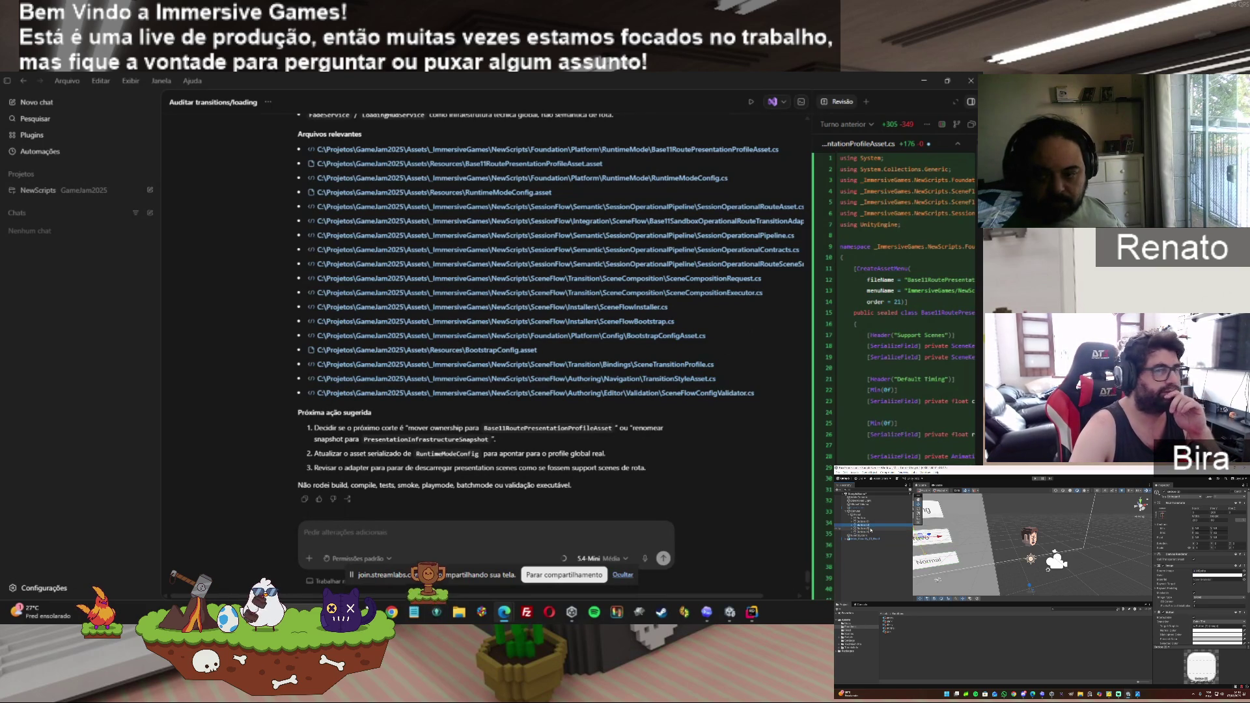
Paste the long follow-up prompt into the Codex message box and send it.
right_click(479, 535)
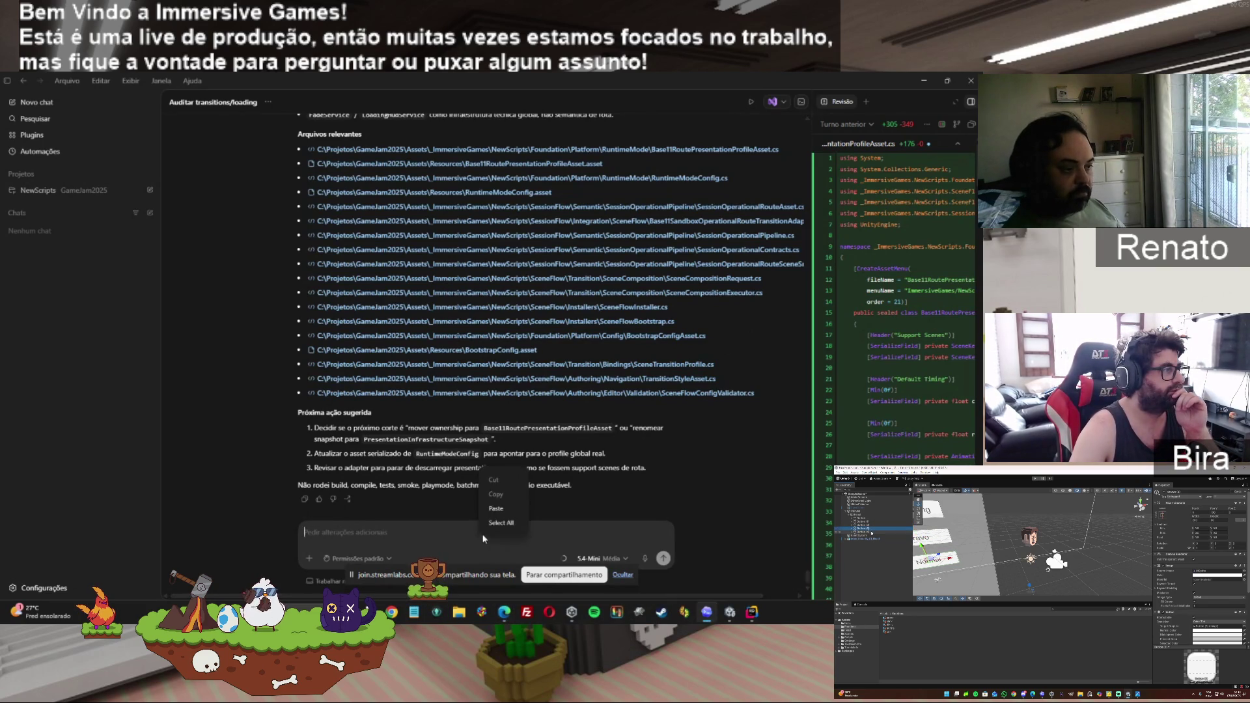
left_click(495, 511)
left_click(663, 558)
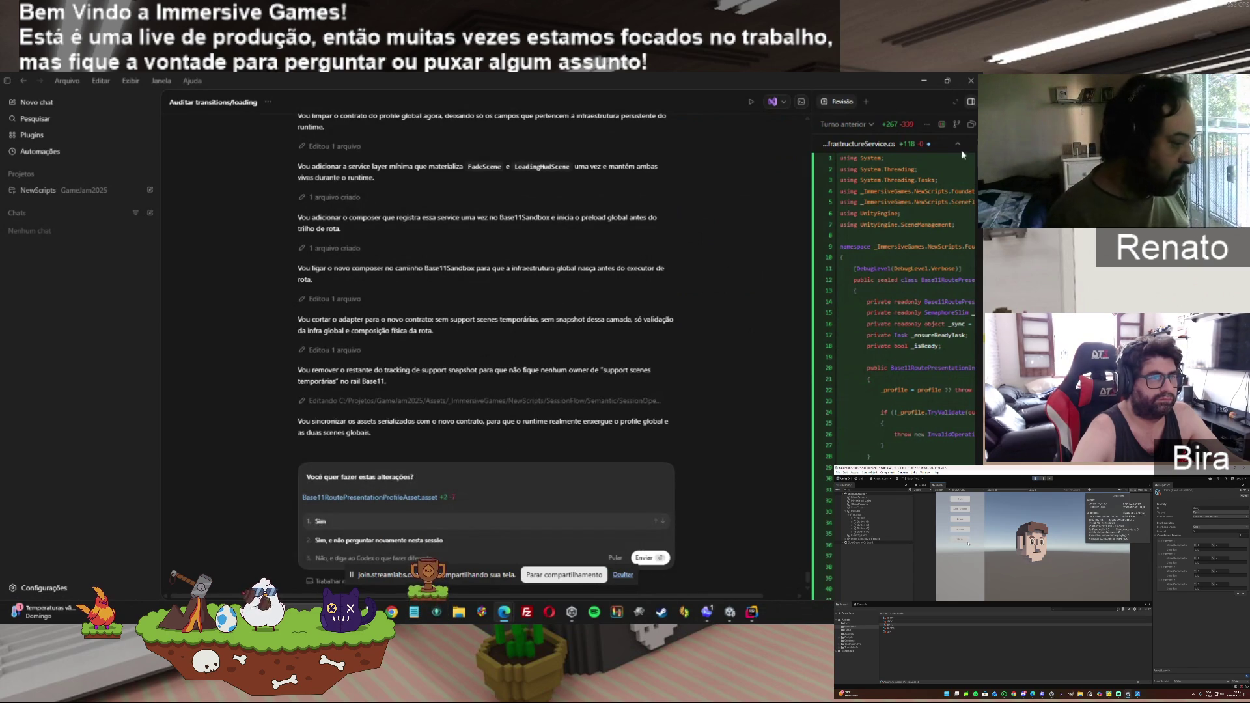
Approve Codex's proposed file edits, including the RuntimeModeConfig.asset change.
left_click(429, 540)
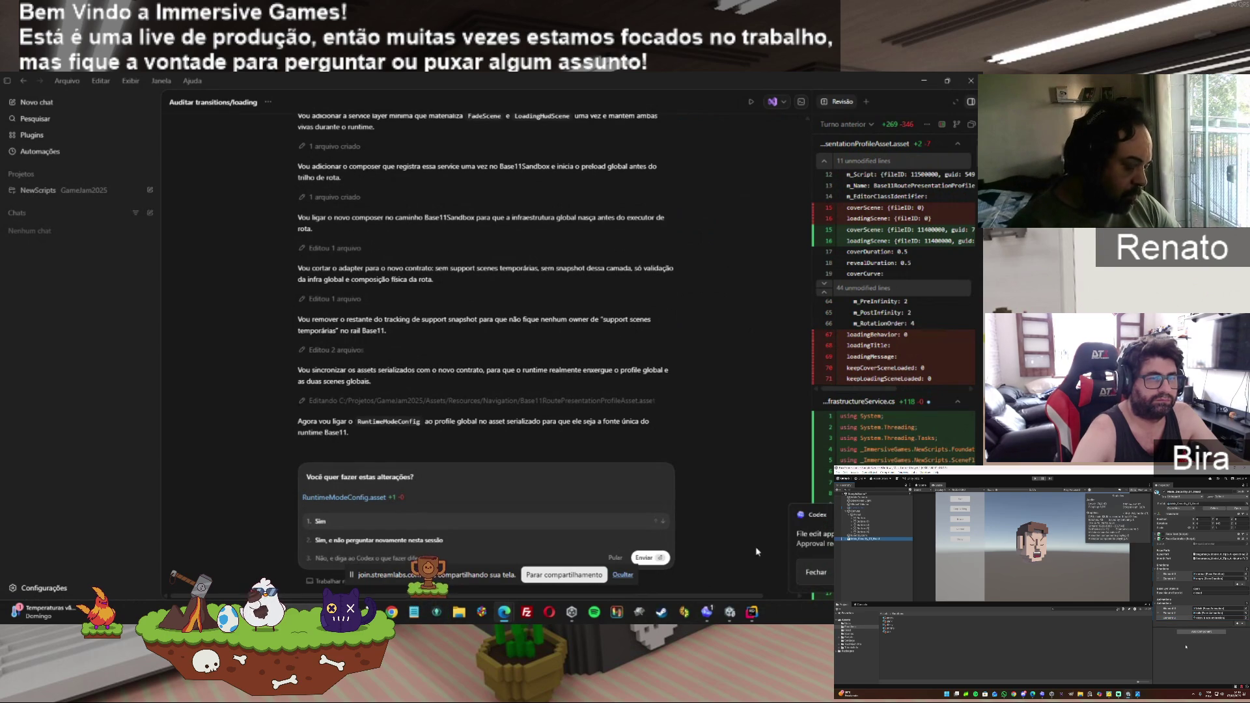
left_click(557, 541)
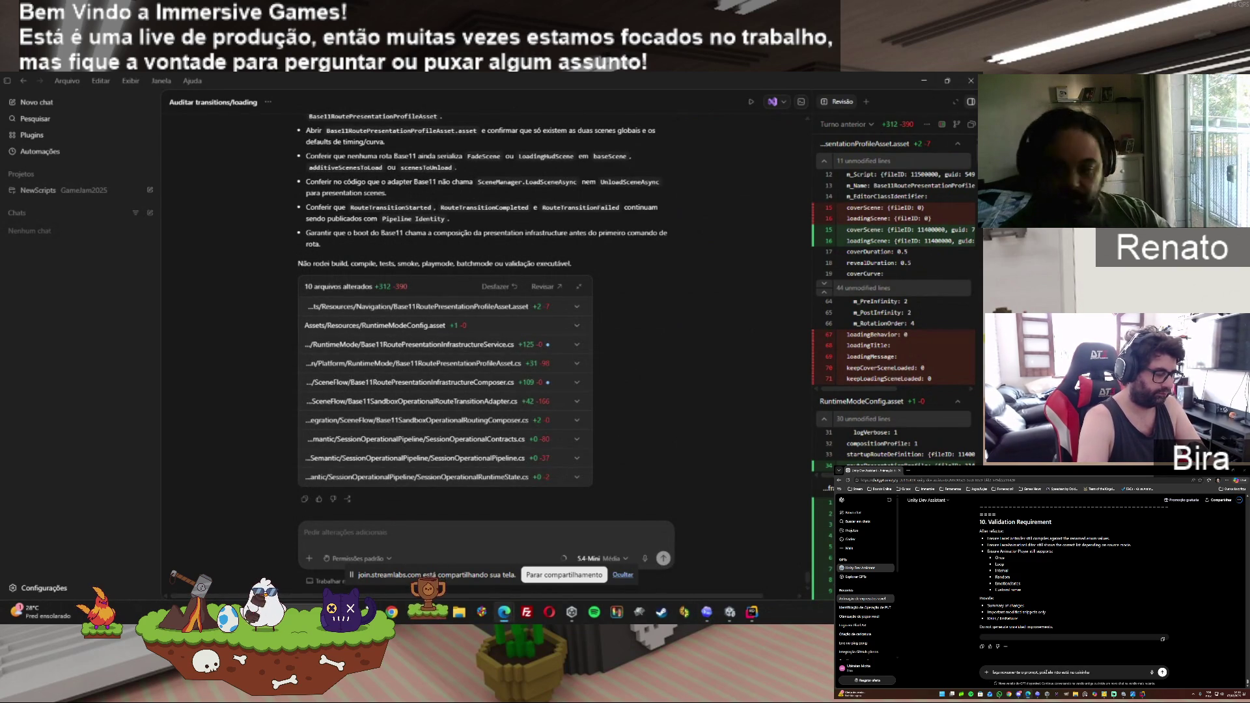
Send the chat message 'fica ruim para eu copiar assim'.
left_click(572, 612)
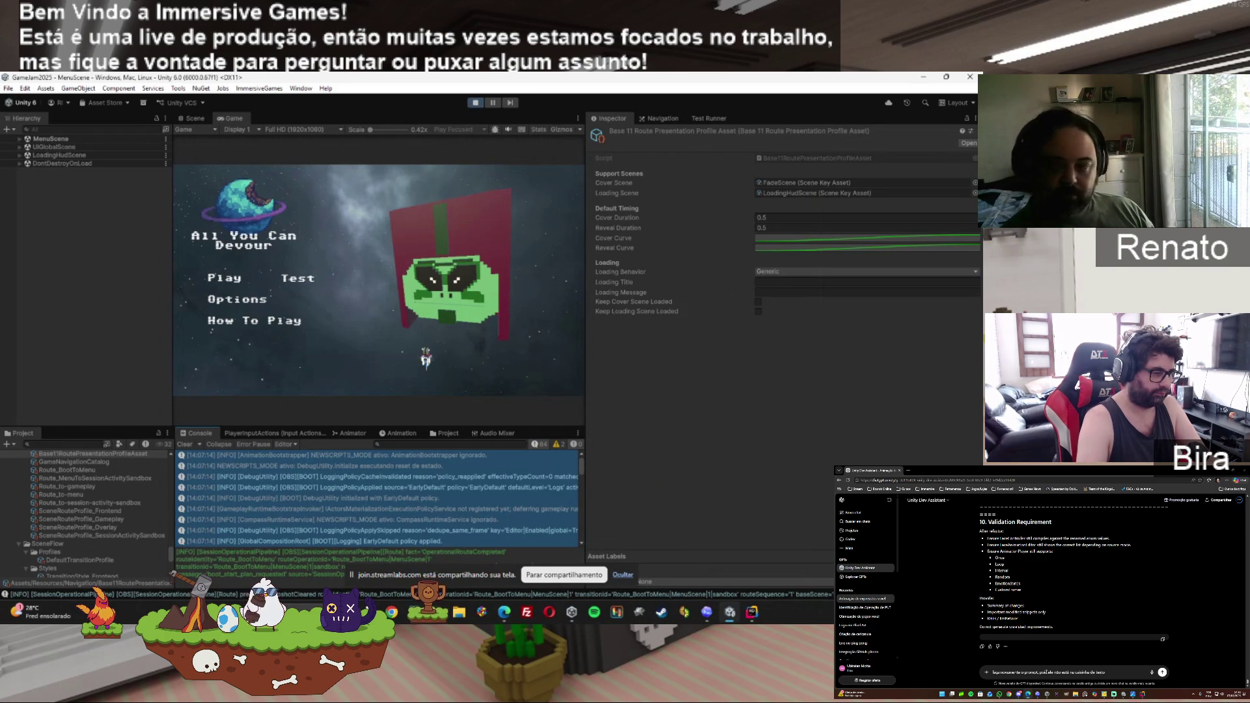
type(" fica ruim")
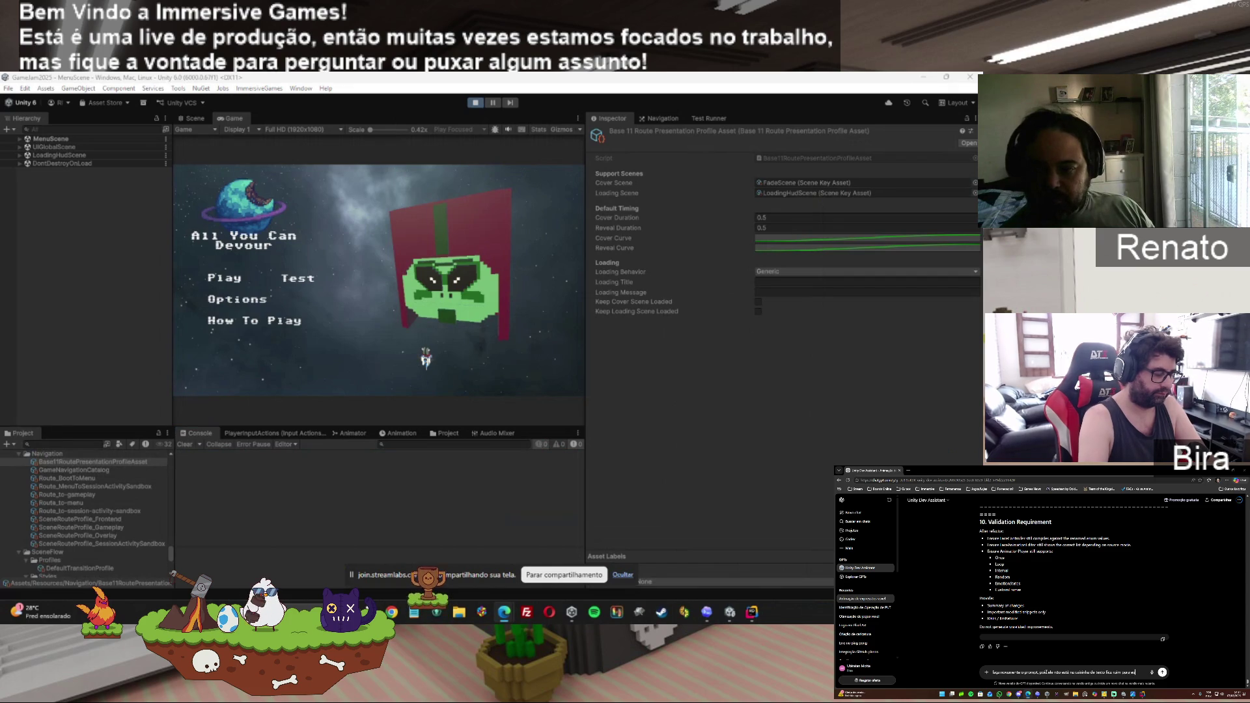
type(" para eu copiar assim")
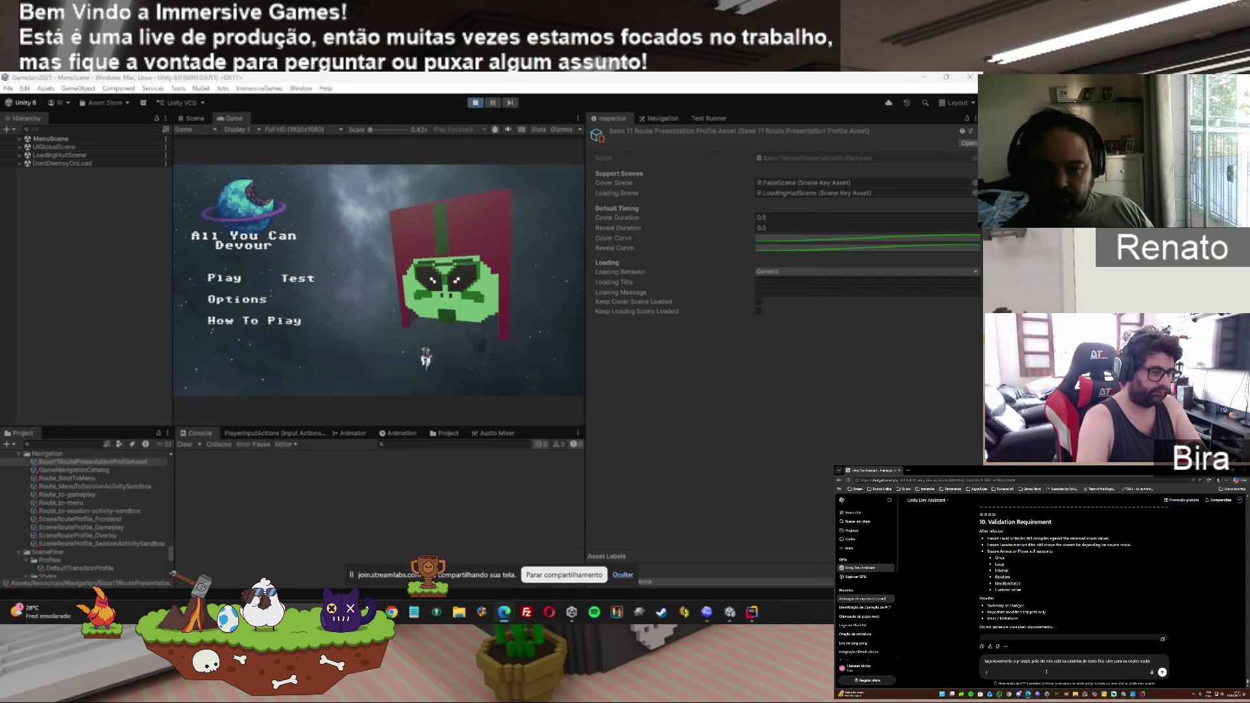
key("Return")
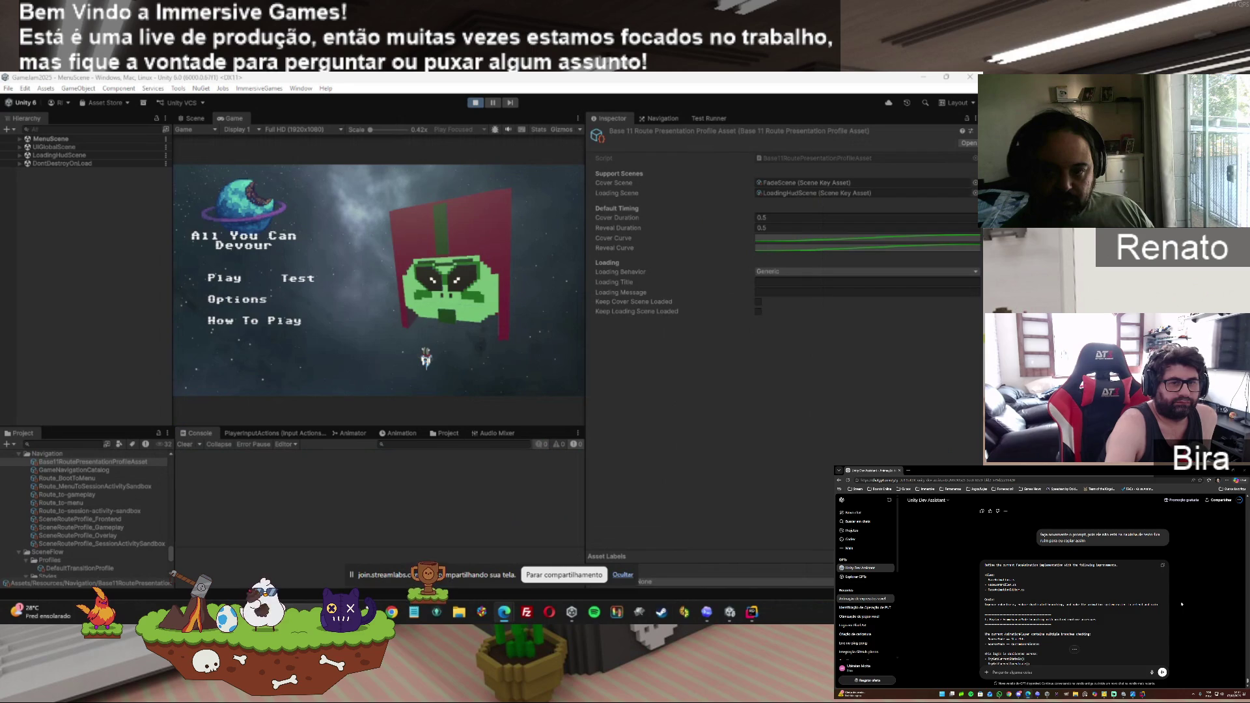
Select the constraints-through-risks text in the chat, then stop the running game.
scroll(1182, 604, "down", 5)
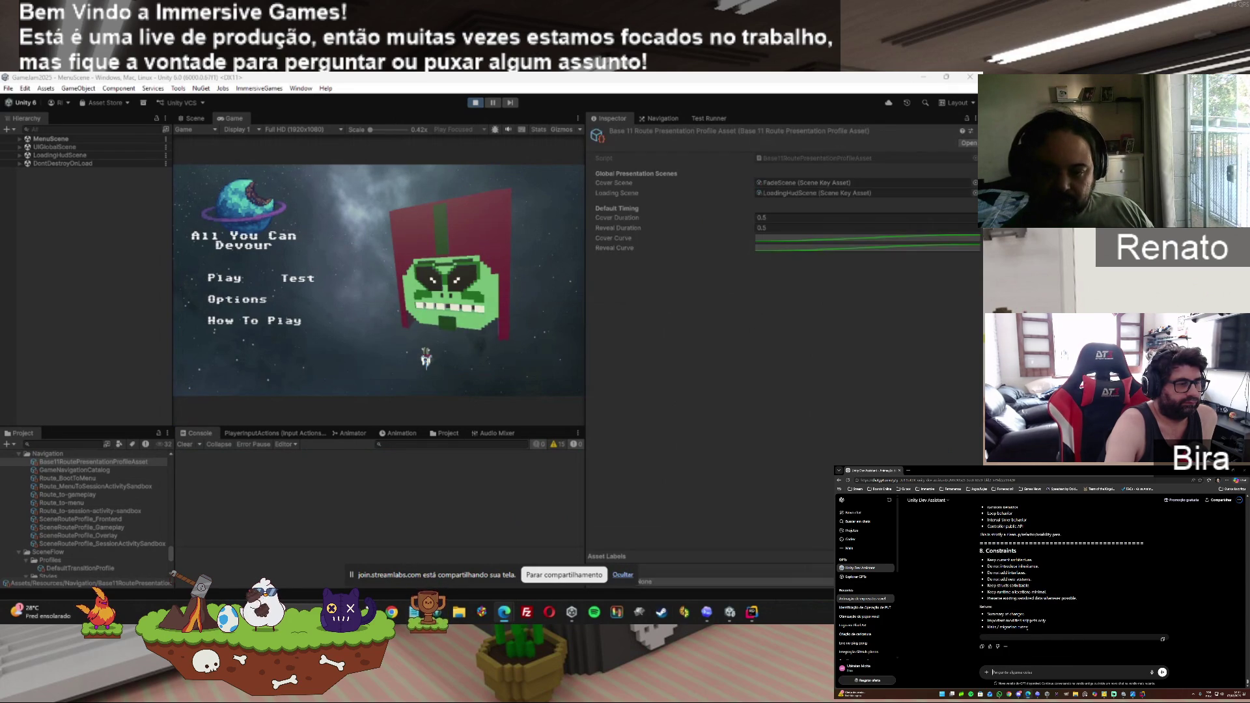
mouse_move(1030, 628)
left_mouse_down()
mouse_move(990, 626)
mouse_move(981, 592)
left_mouse_up()
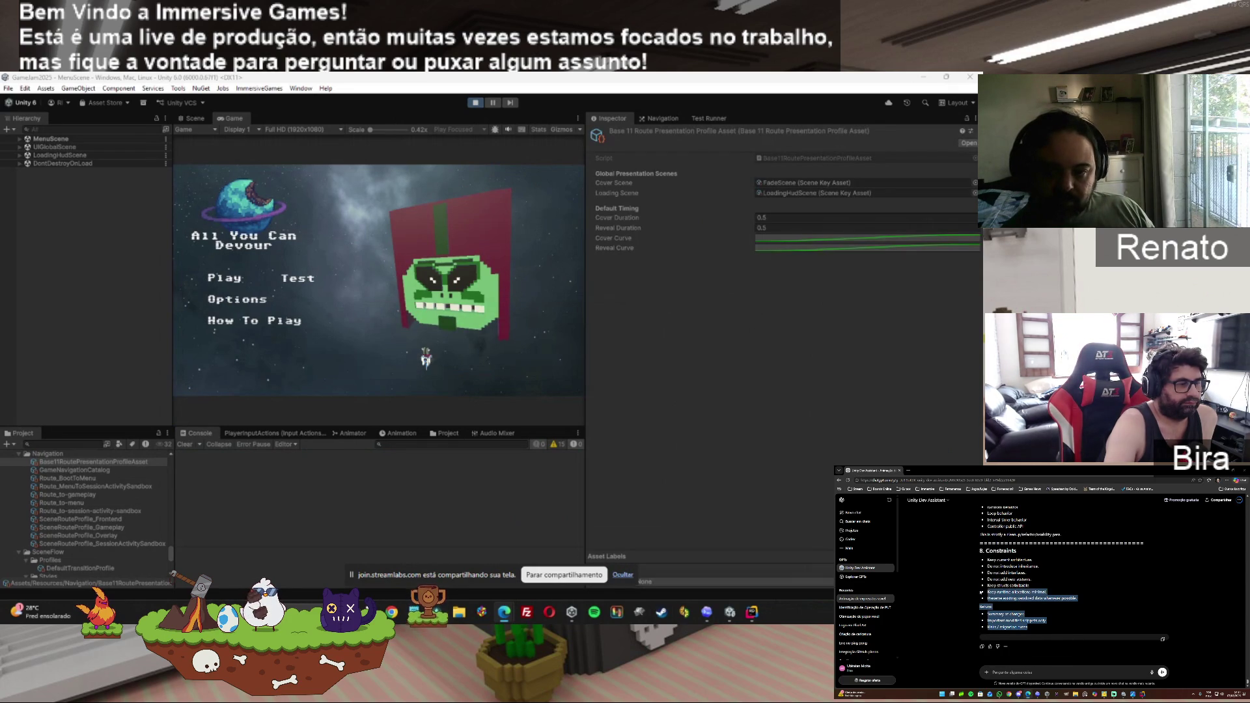
scroll(973, 593, "up", 10)
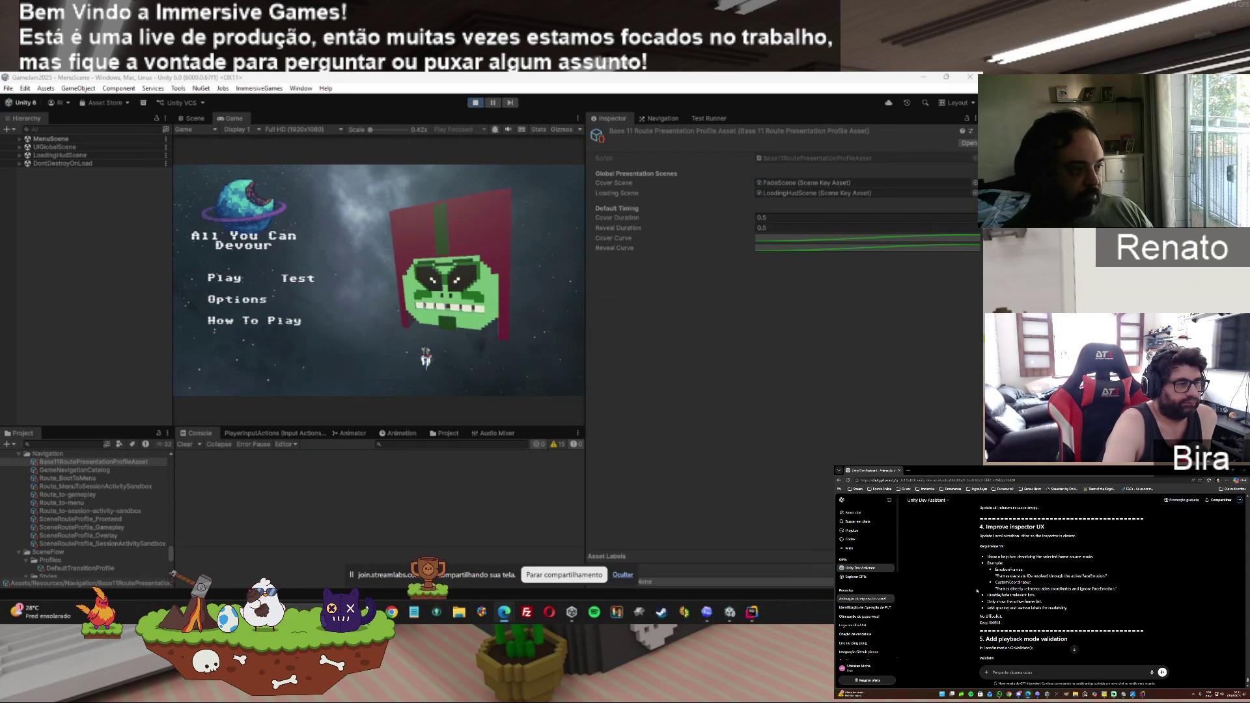
scroll(977, 591, "down", 10)
key("ctrl+p")
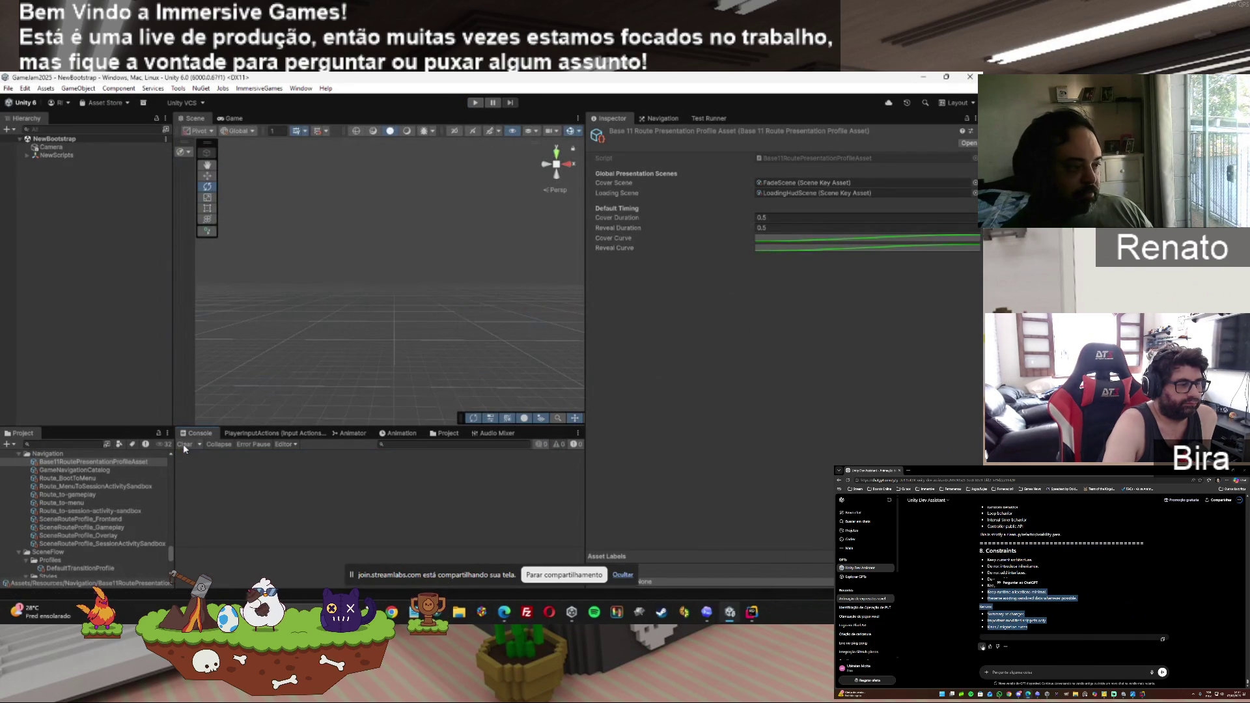
Enter Play mode to play-test the game from NewBootstrap.
left_click(476, 103)
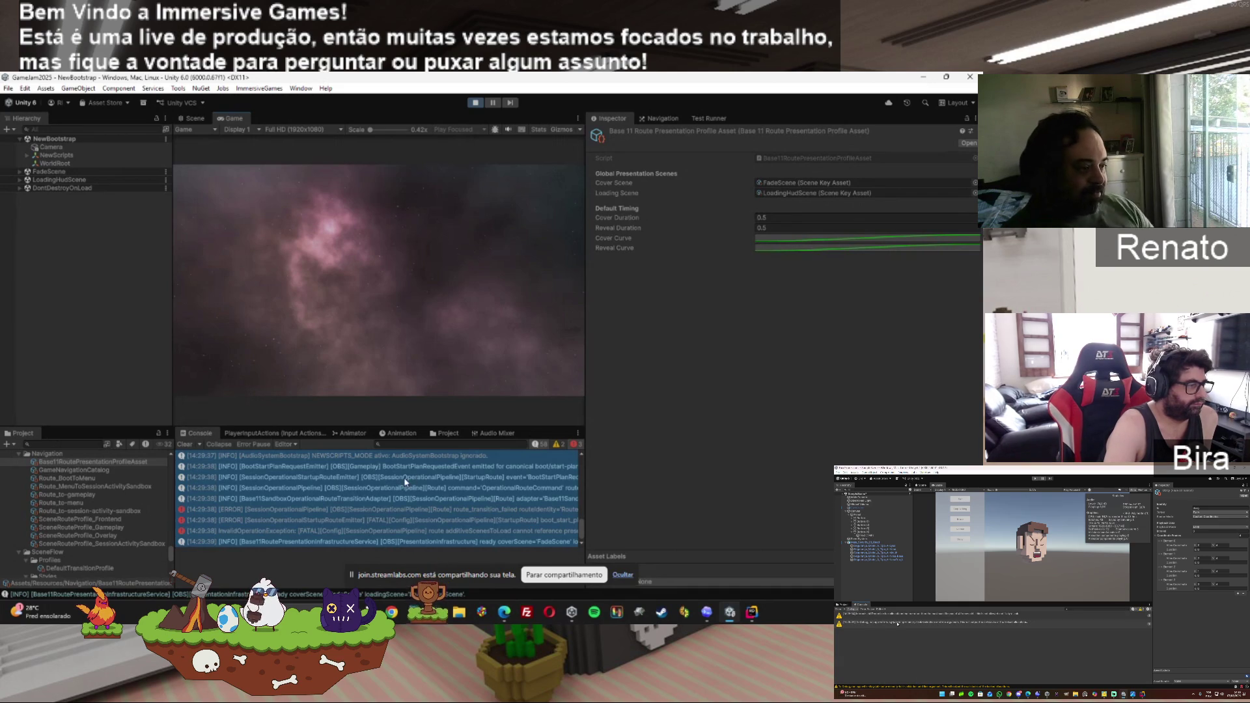
Select all startup Console log entries, then stop Play mode.
left_click(449, 477)
left_click_drag(449, 461, 449, 449)
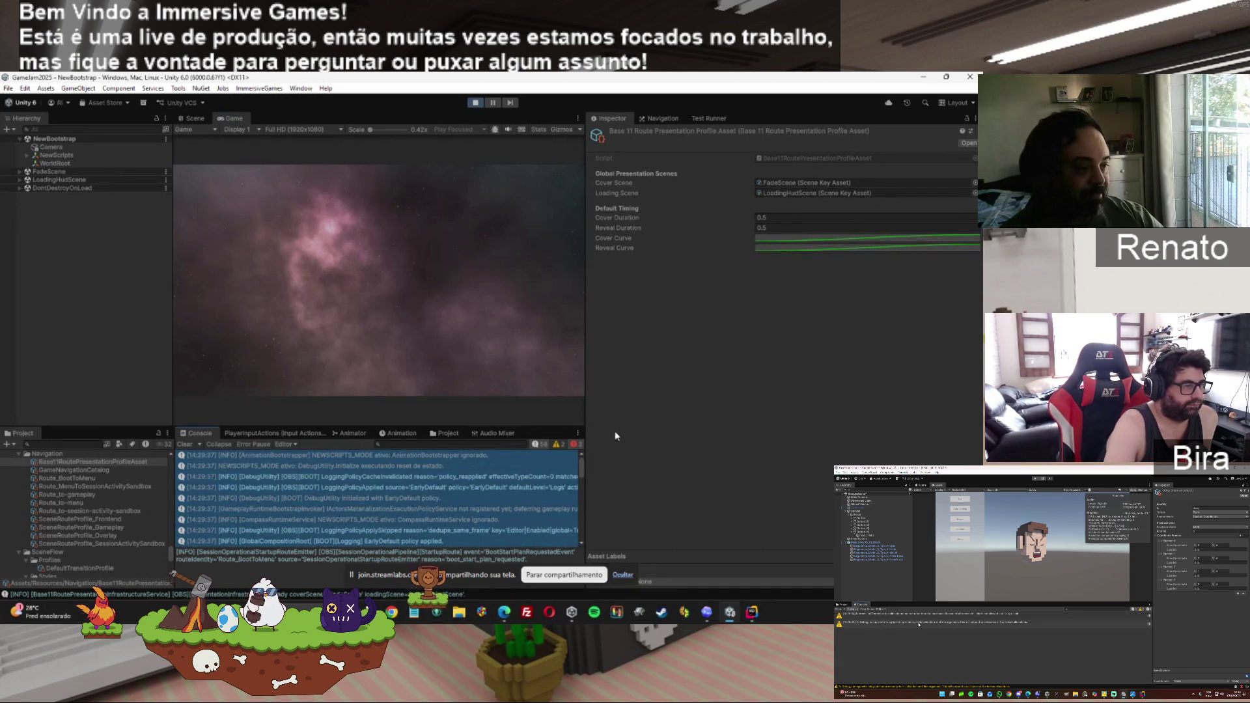
left_click(500, 498)
key("ctrl+a")
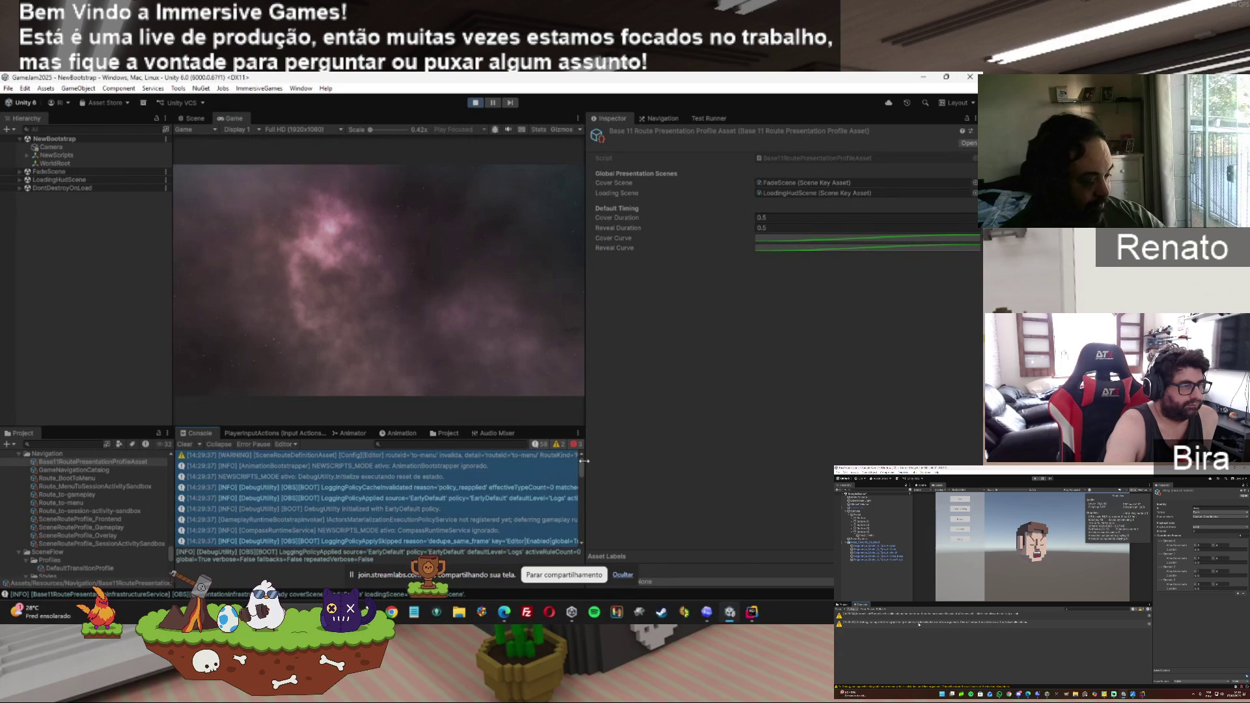
key("alt+Tab")
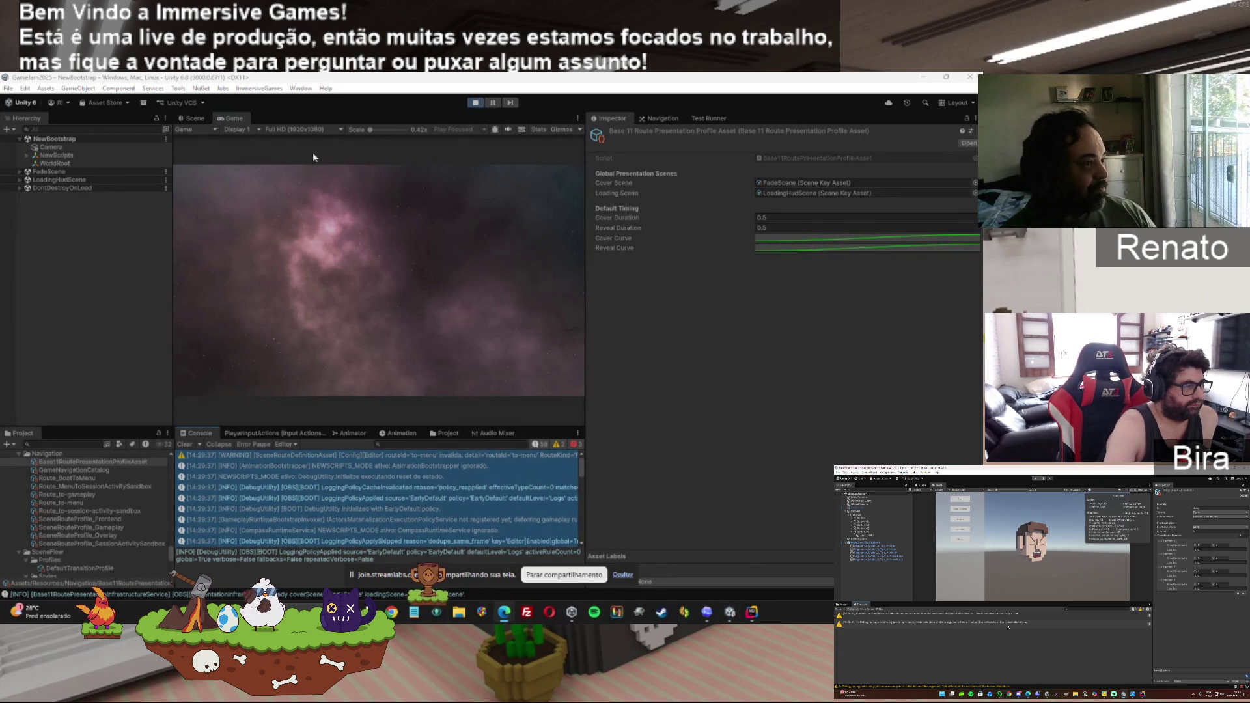
left_click(476, 104)
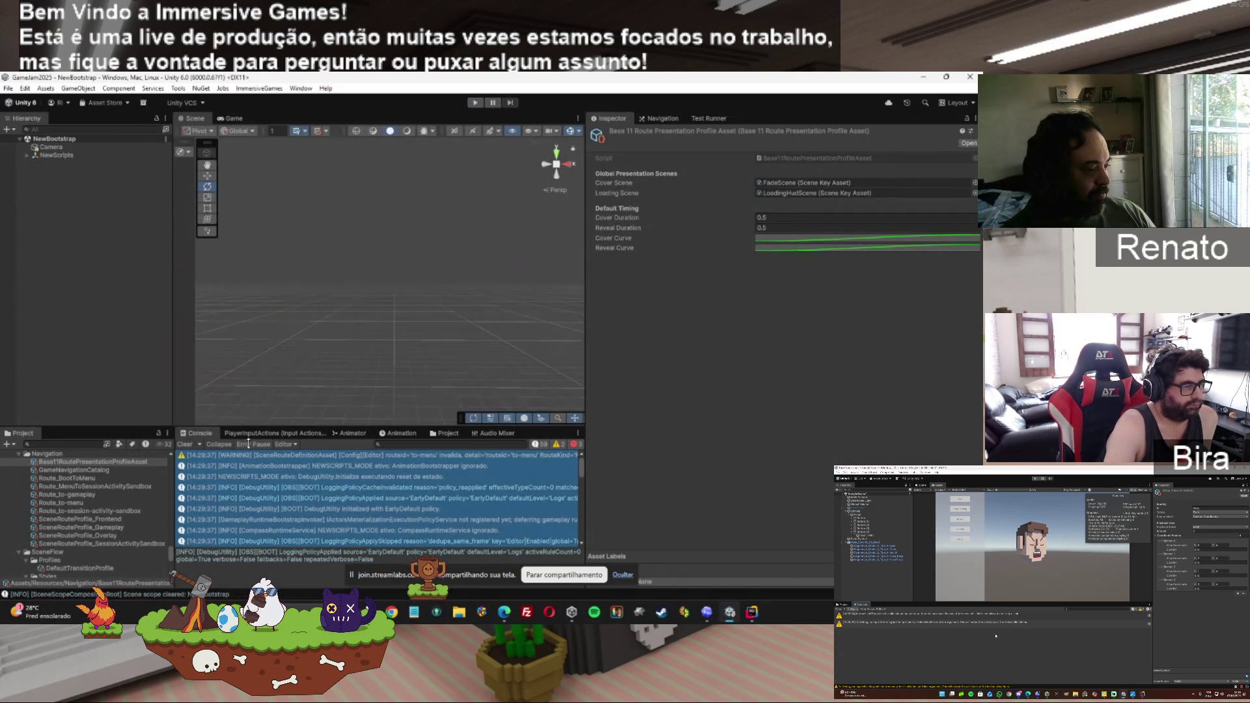
scroll(167, 557, "down", 5)
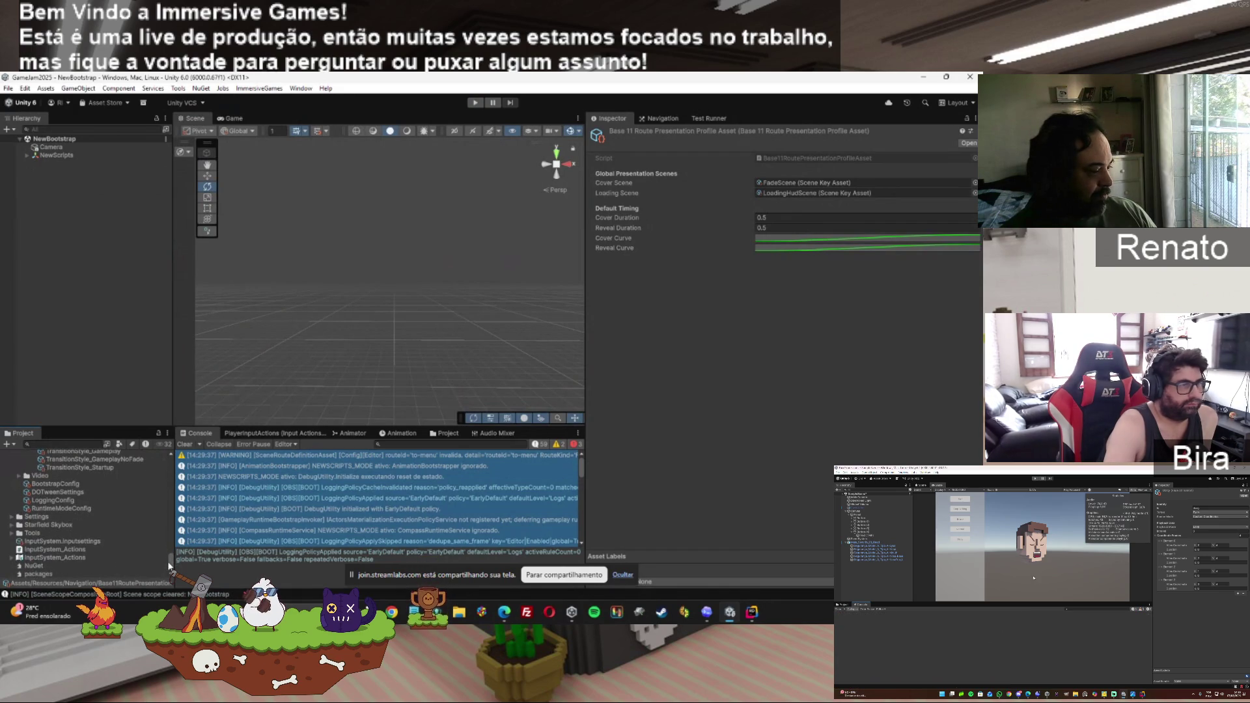
Inspect the RuntimeModeConfig asset and its assigned Base11RoutePresentationProfileAsset.
left_click(74, 509)
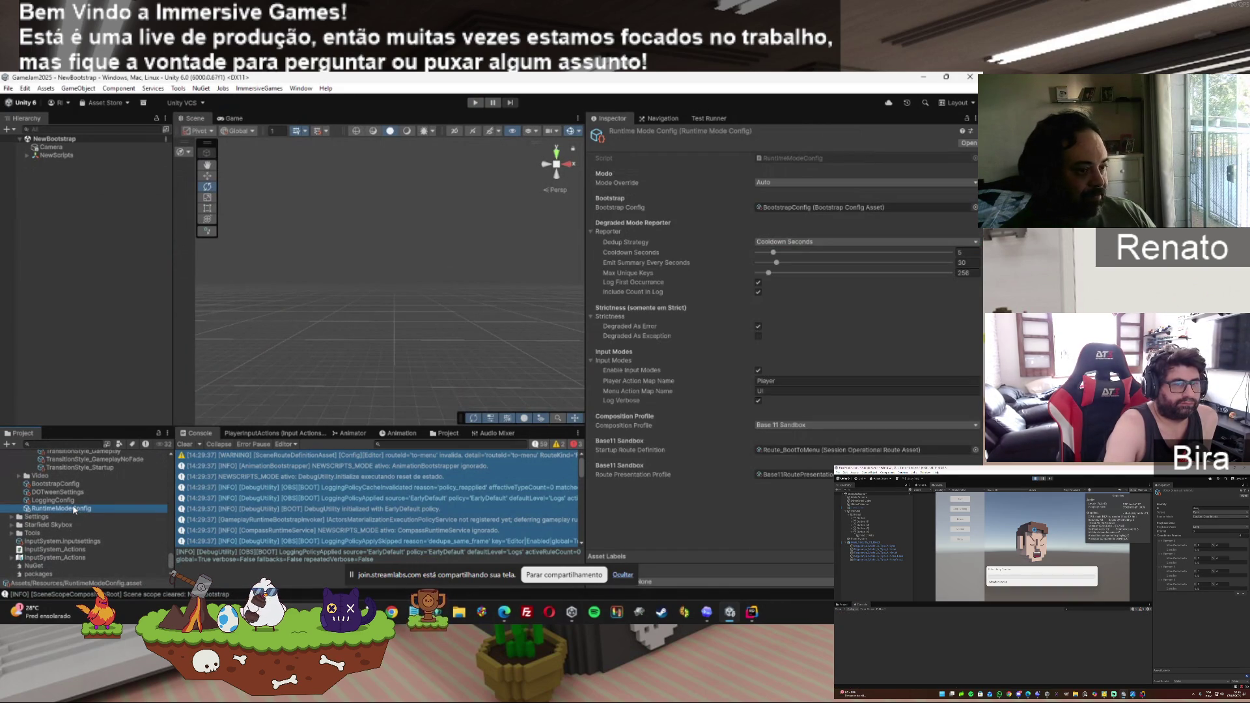
left_click(789, 476)
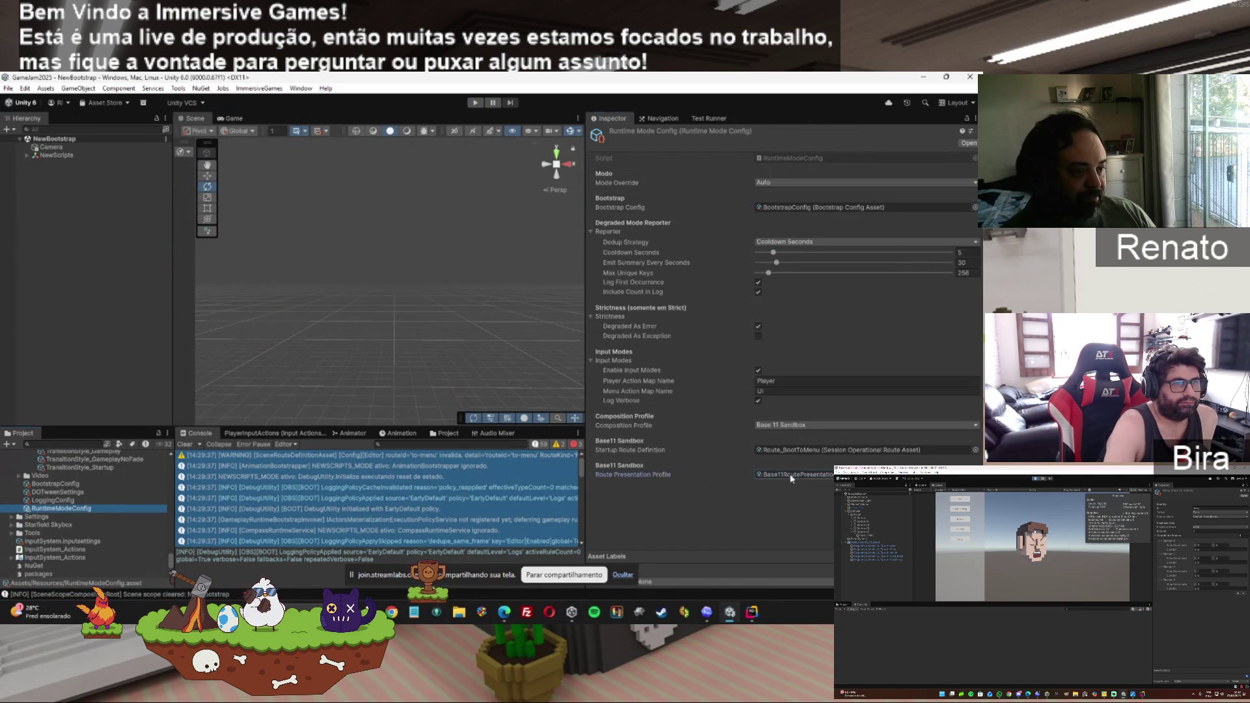
left_click(134, 456)
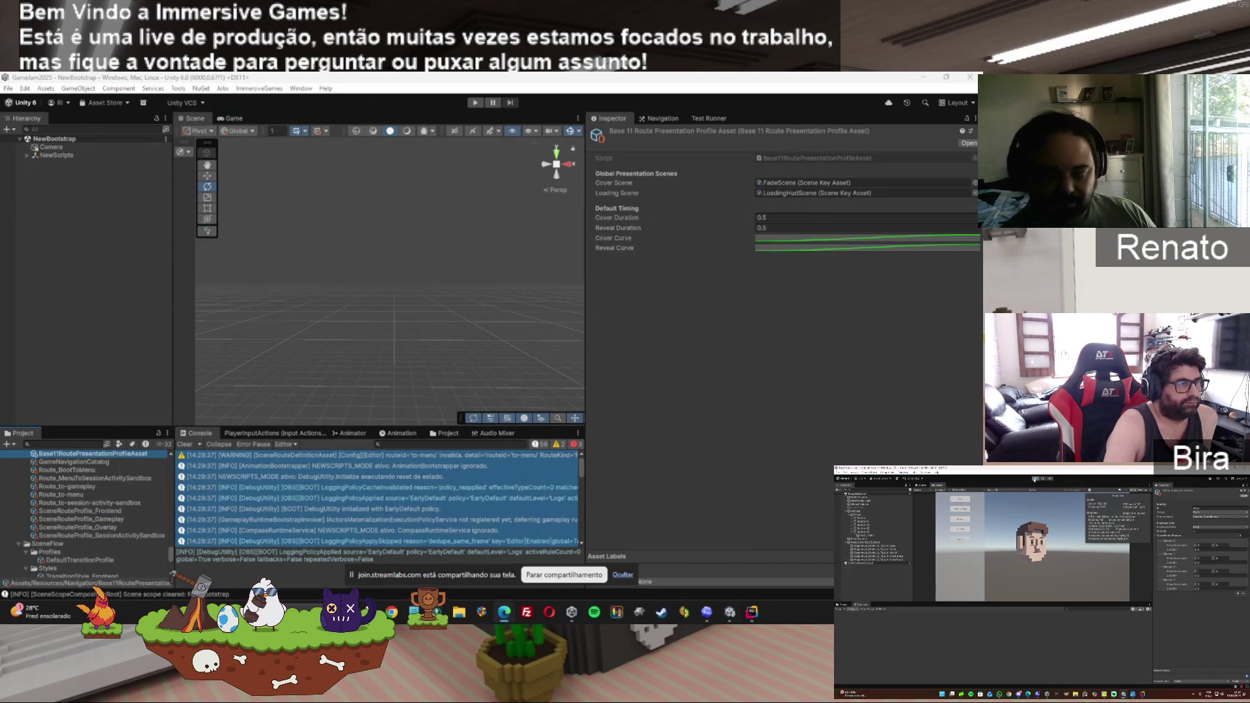
Hide info and warning messages in the Console, then read each route error's details.
left_click(545, 445)
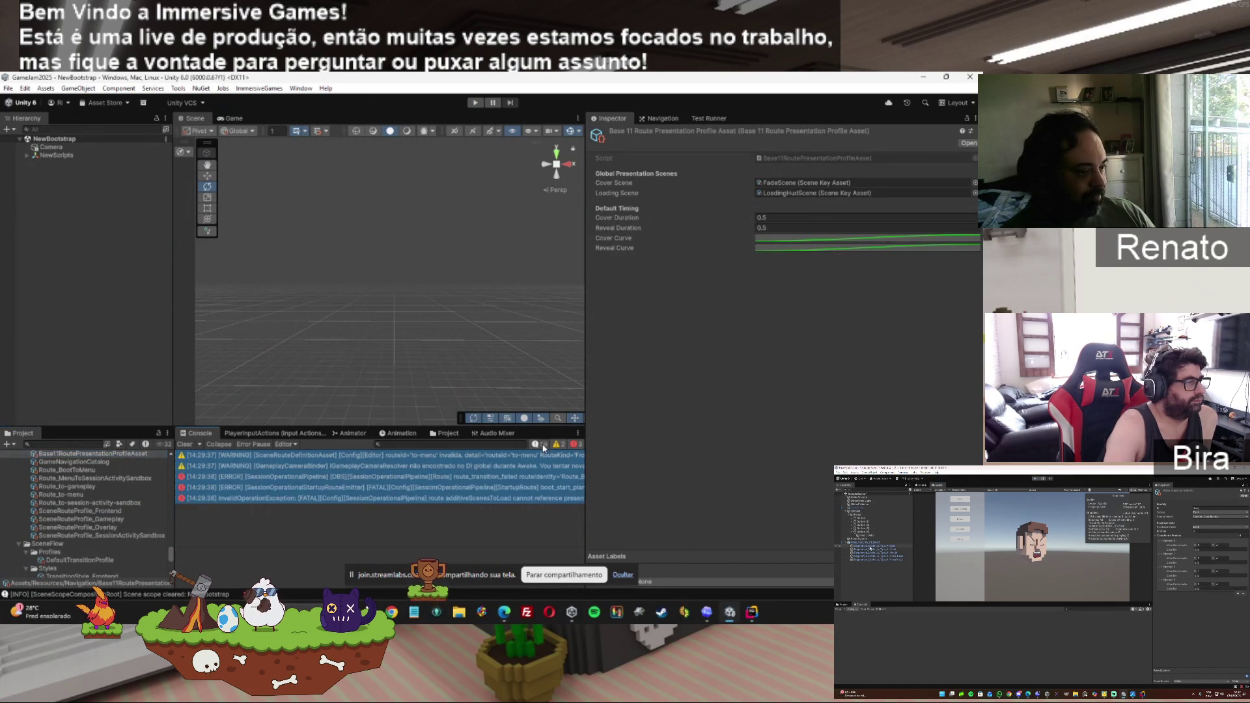
left_click(558, 444)
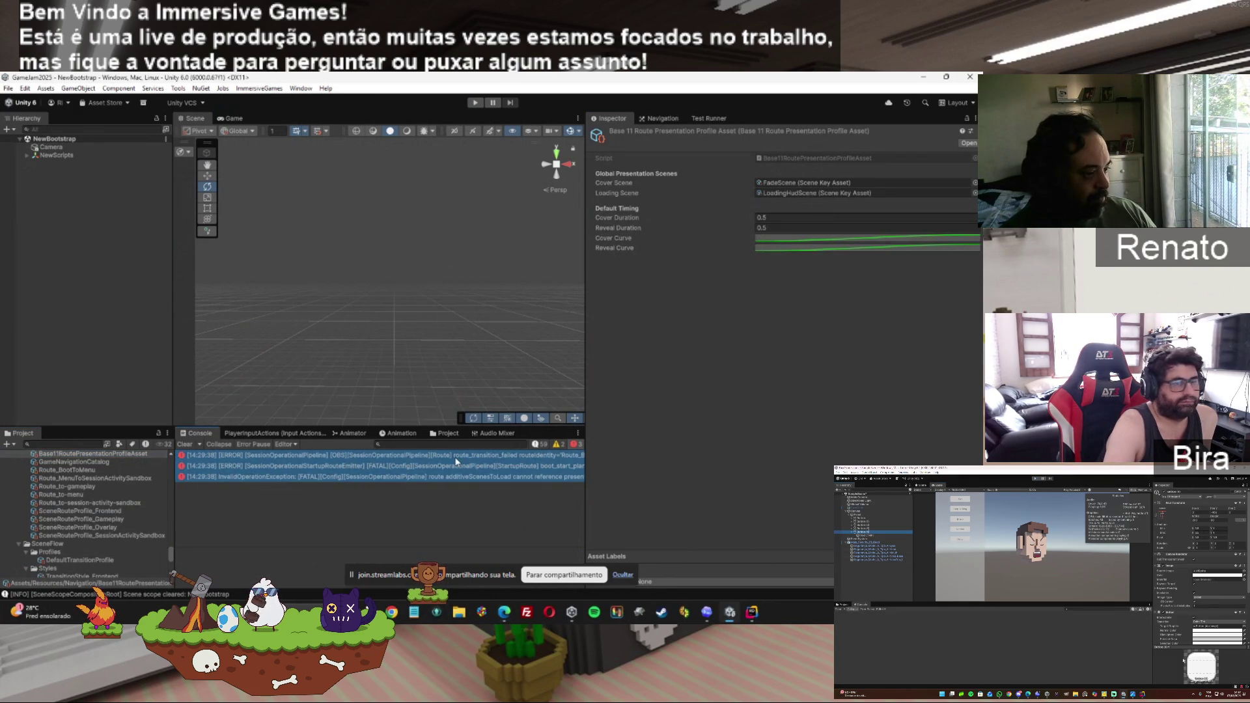
left_click(486, 456)
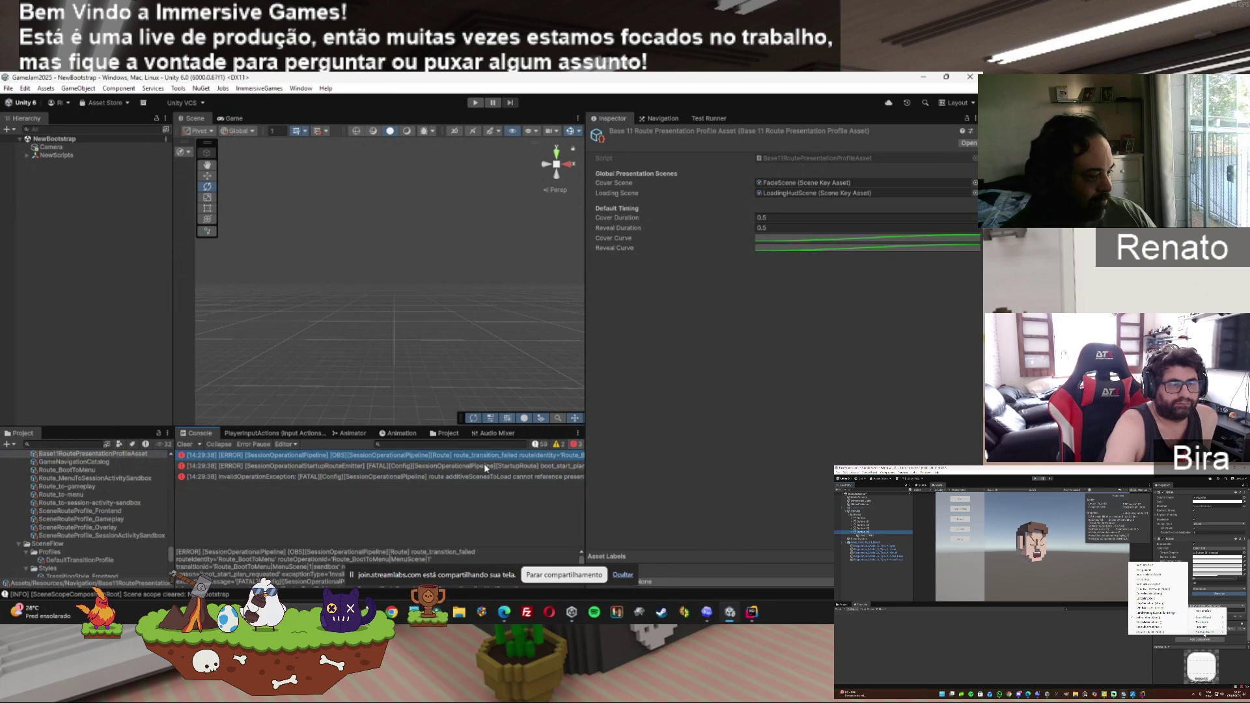
left_click(485, 466)
left_click(506, 474)
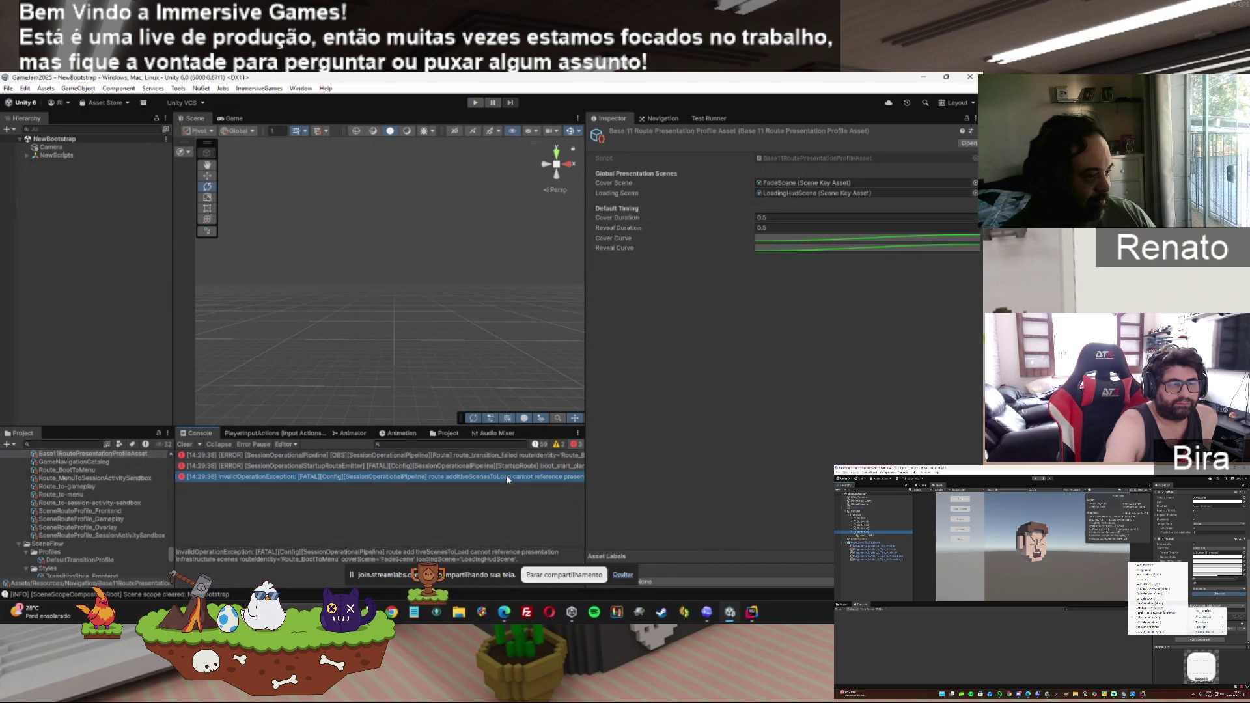
left_click(560, 466)
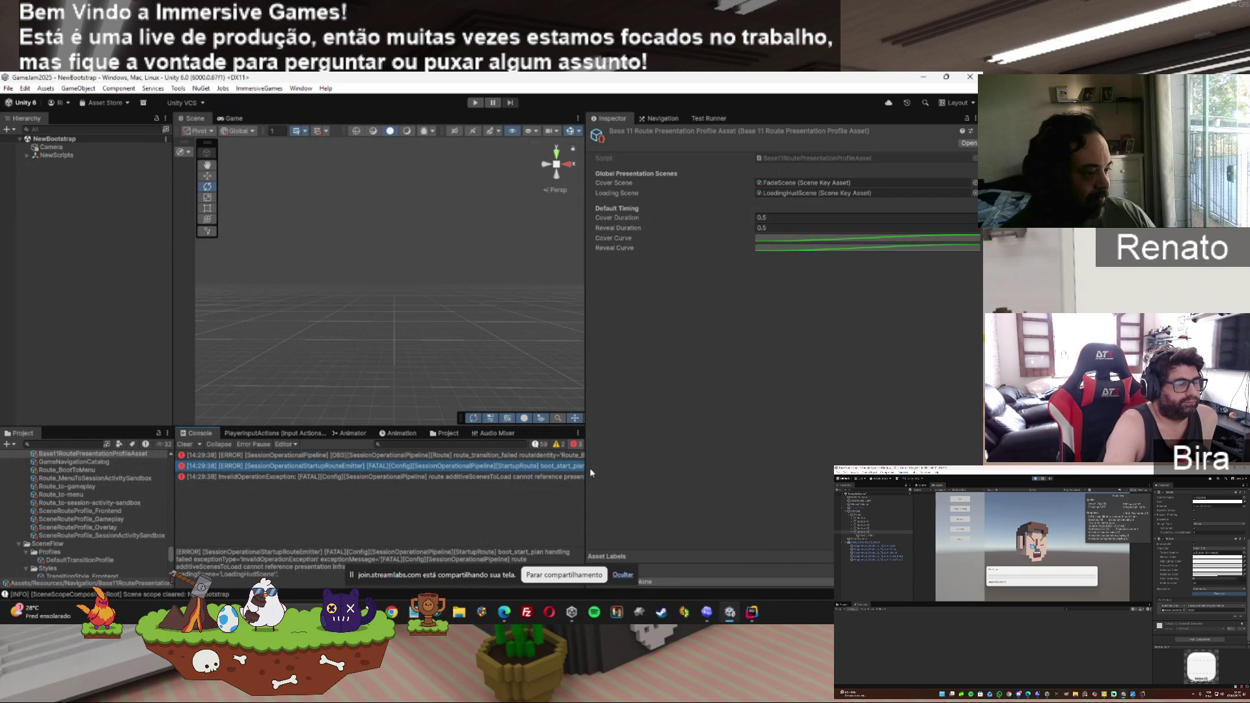
Toggle the sandbox route's Transition Mode to None and back to Cover And Loading, then view Route_BootToMenu.
left_click(137, 478)
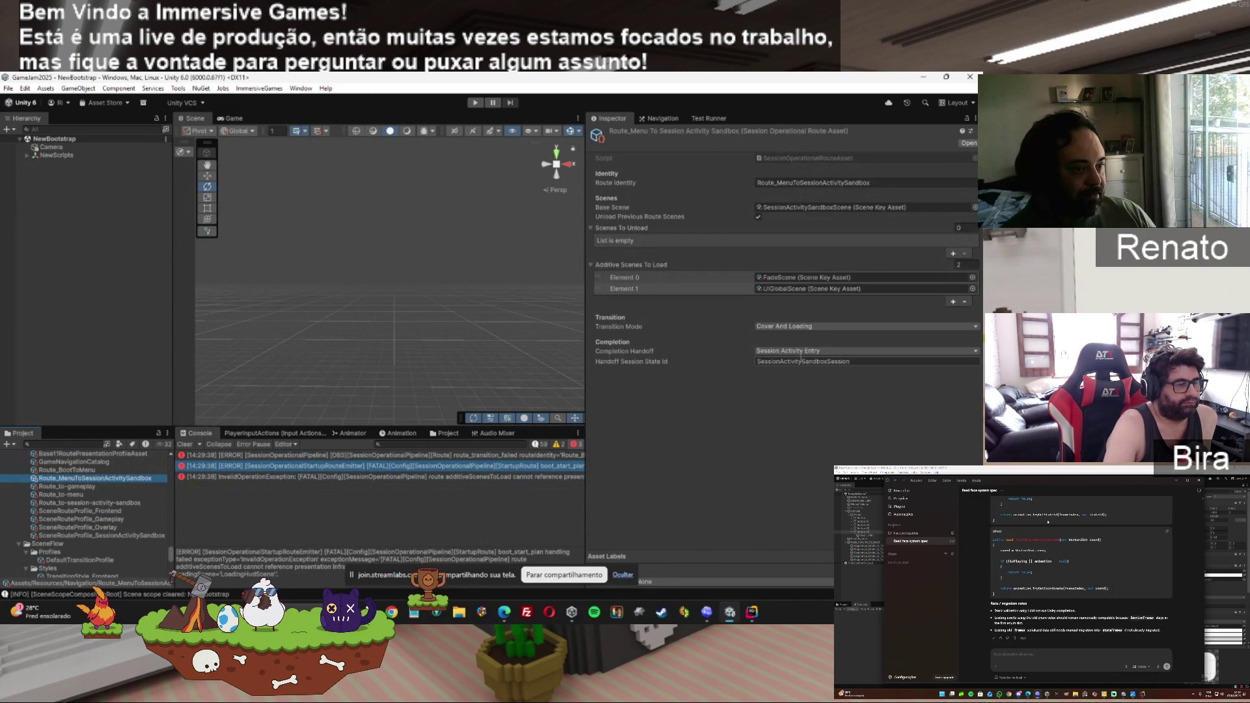
left_click(833, 328)
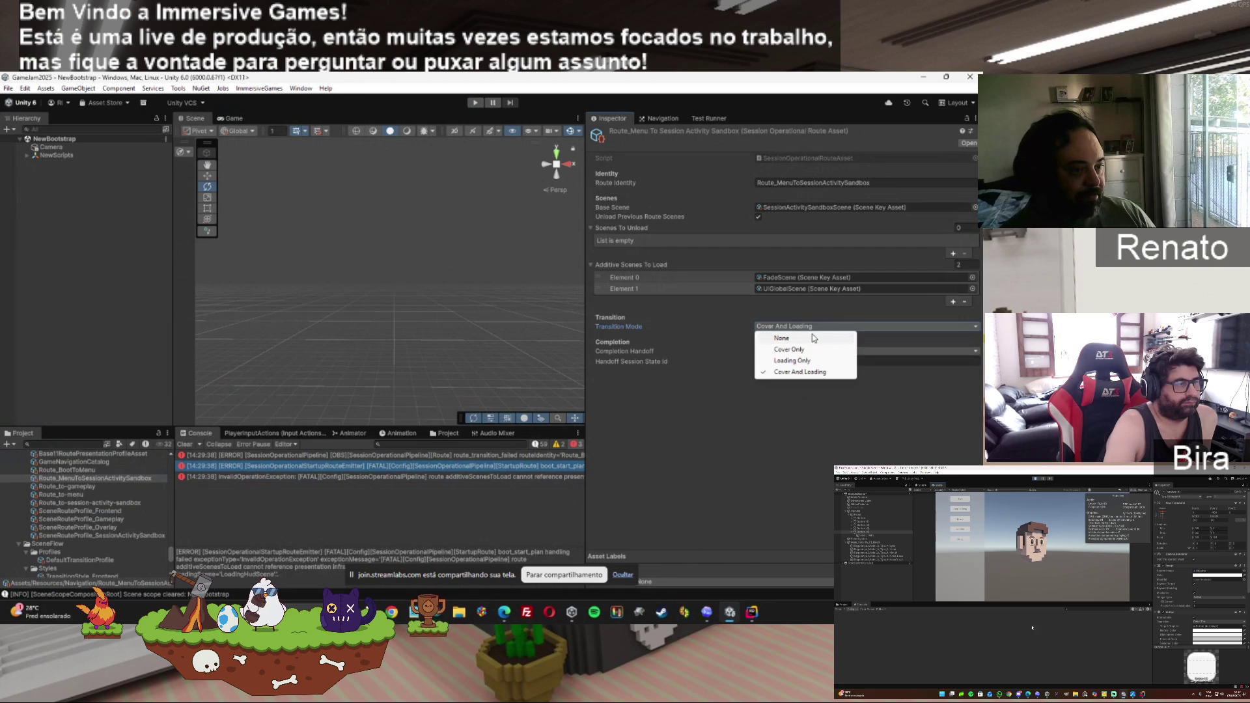
left_click(789, 337)
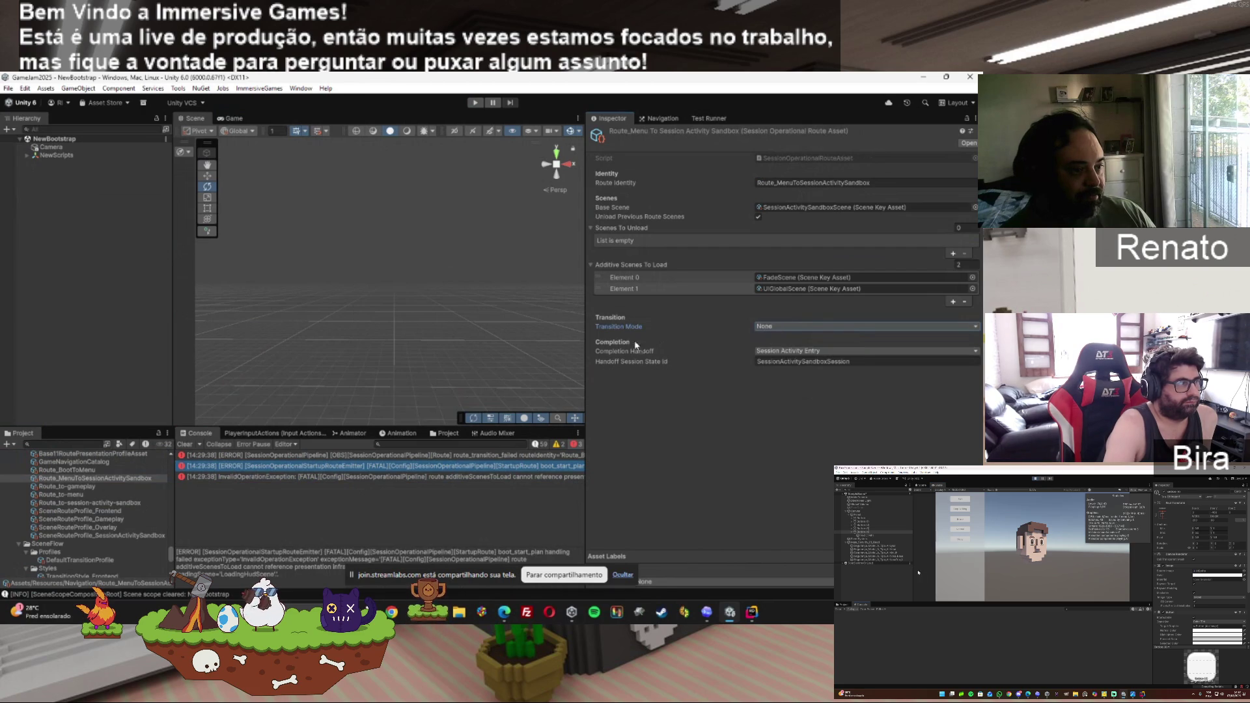
left_click(775, 328)
left_click(824, 373)
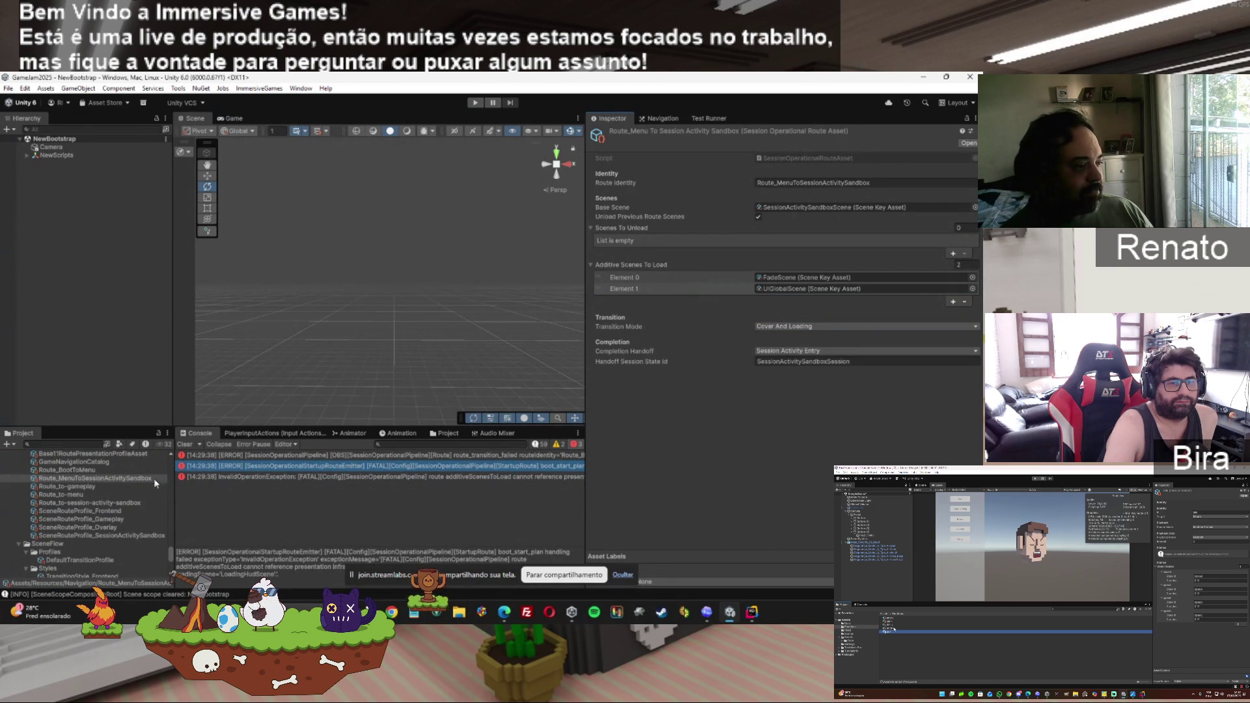
left_click(85, 470)
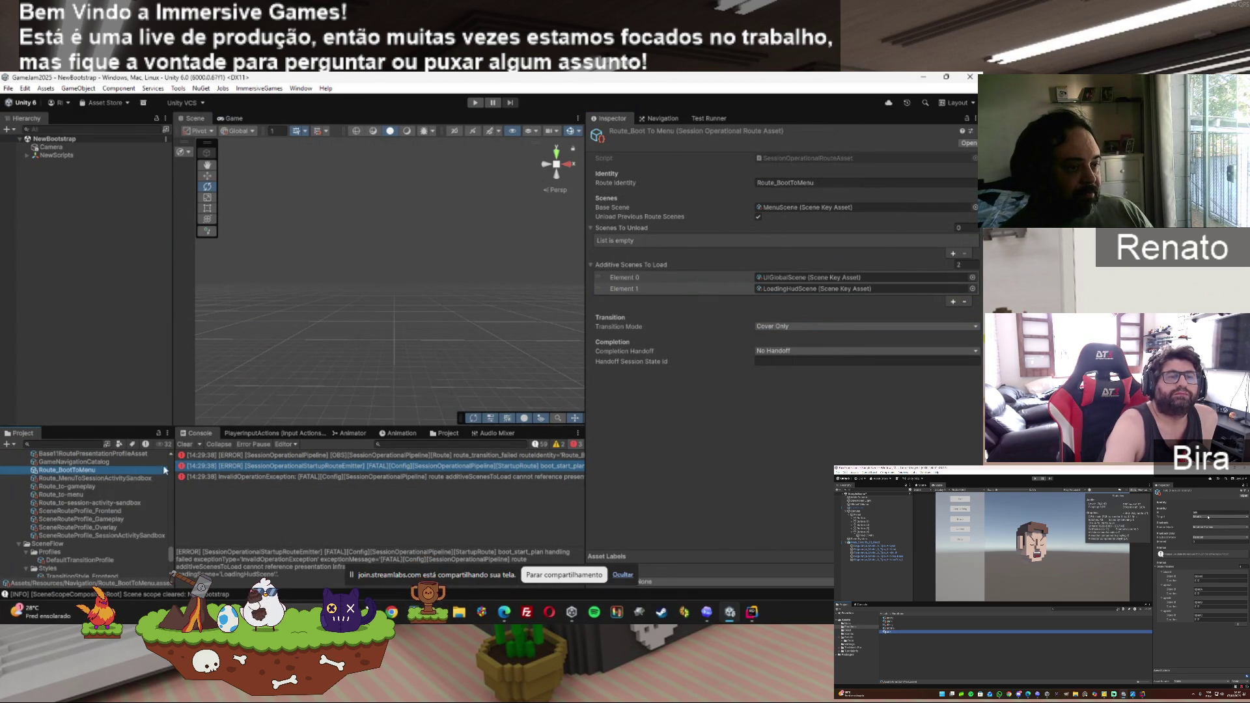
Remove LoadingHudScene from Route_BootToMenu's additive scenes, then go back to the sandbox route.
left_click(957, 288)
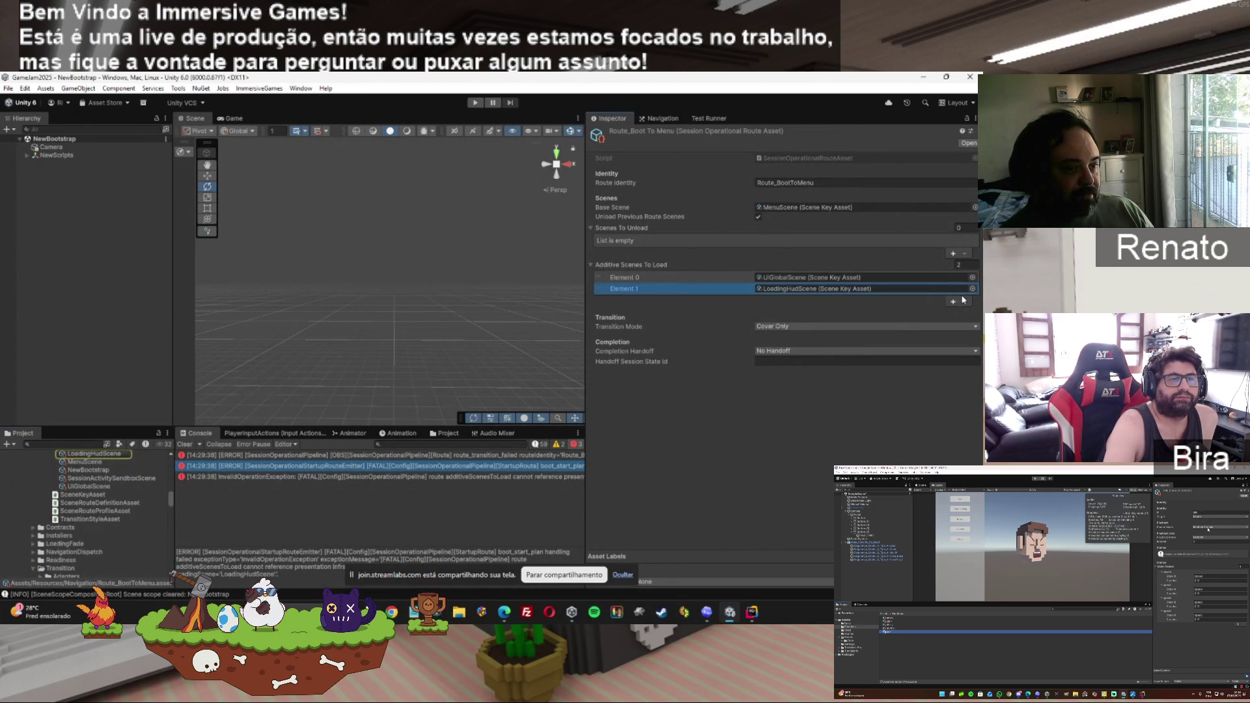
left_click(965, 301)
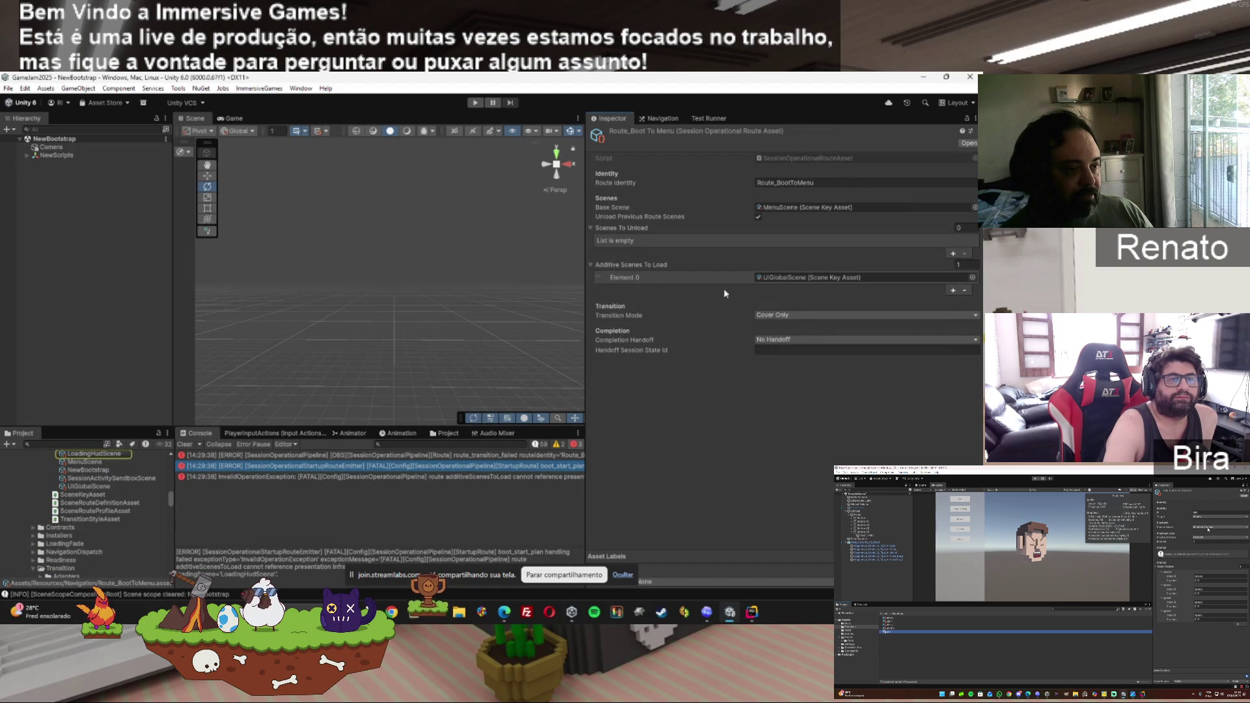
left_click(99, 479)
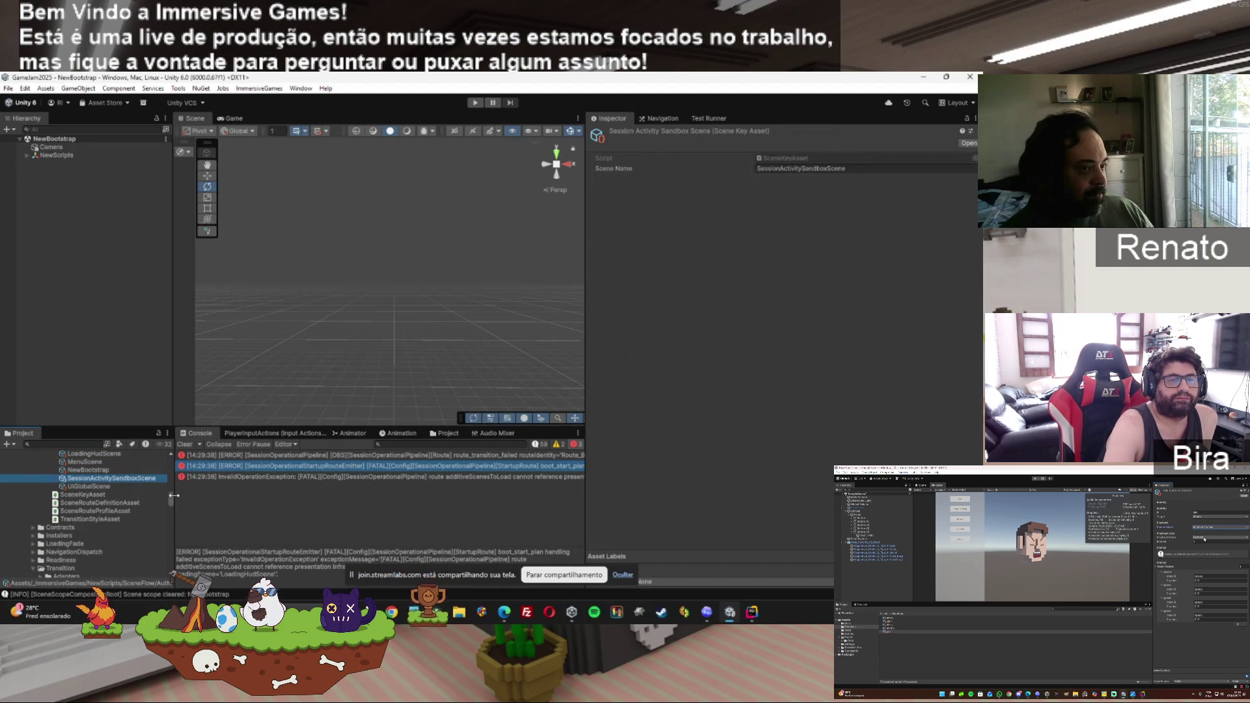
mouse_move(168, 500)
left_mouse_down()
mouse_move(167, 486)
mouse_move(170, 546)
left_mouse_up()
scroll(97, 516, "down", 6)
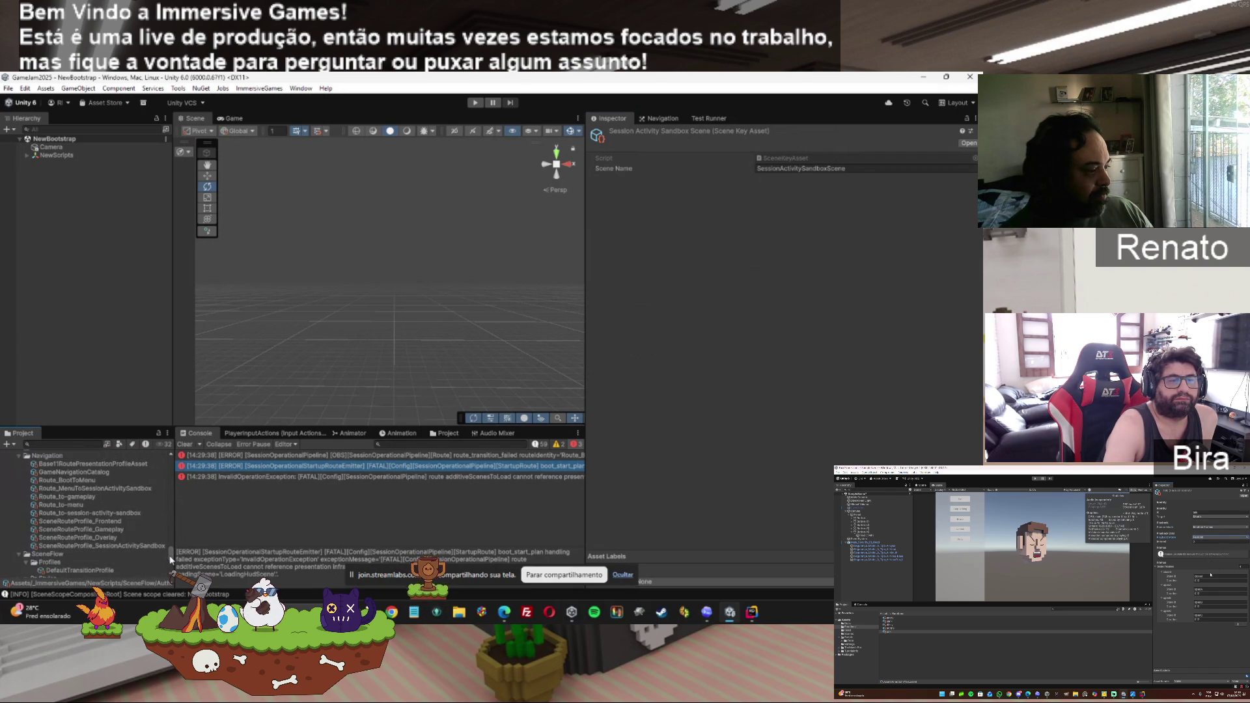
left_click(96, 510)
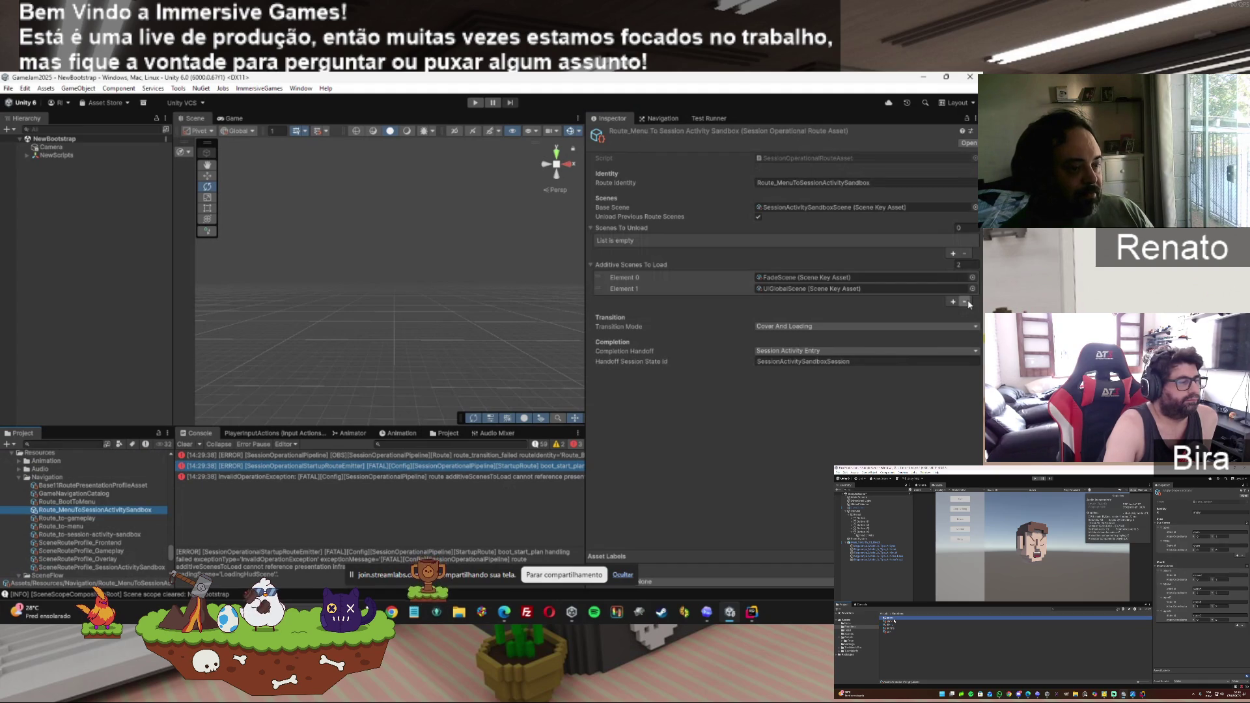
Remove UIGlobalScene from the sandbox route's additive scenes, leaving only FadeScene.
left_click(932, 278)
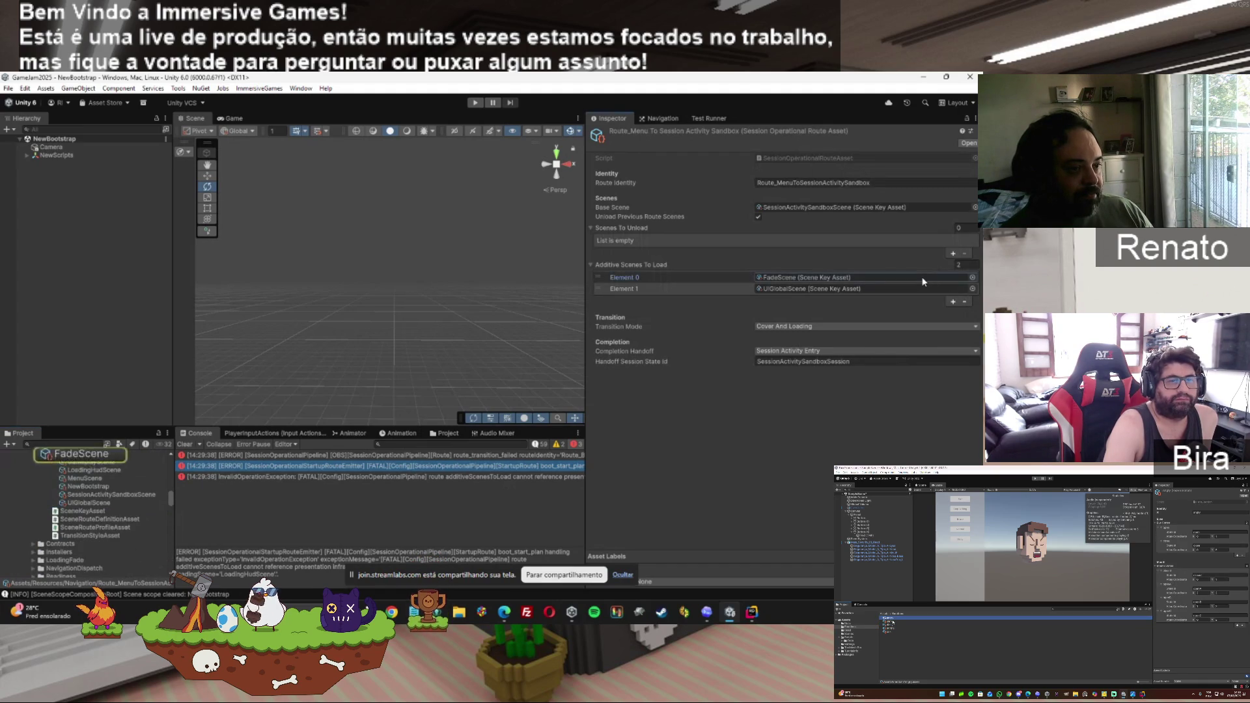
left_click(966, 302)
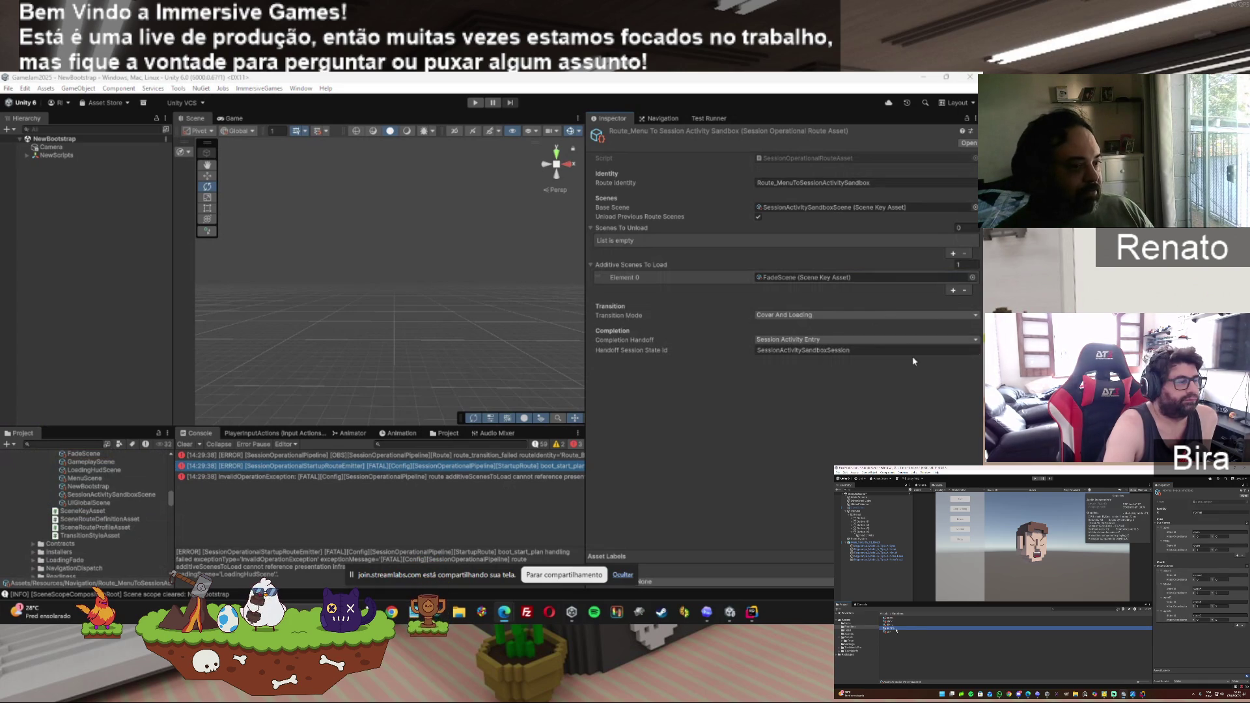
left_click_drag(167, 500, 169, 559)
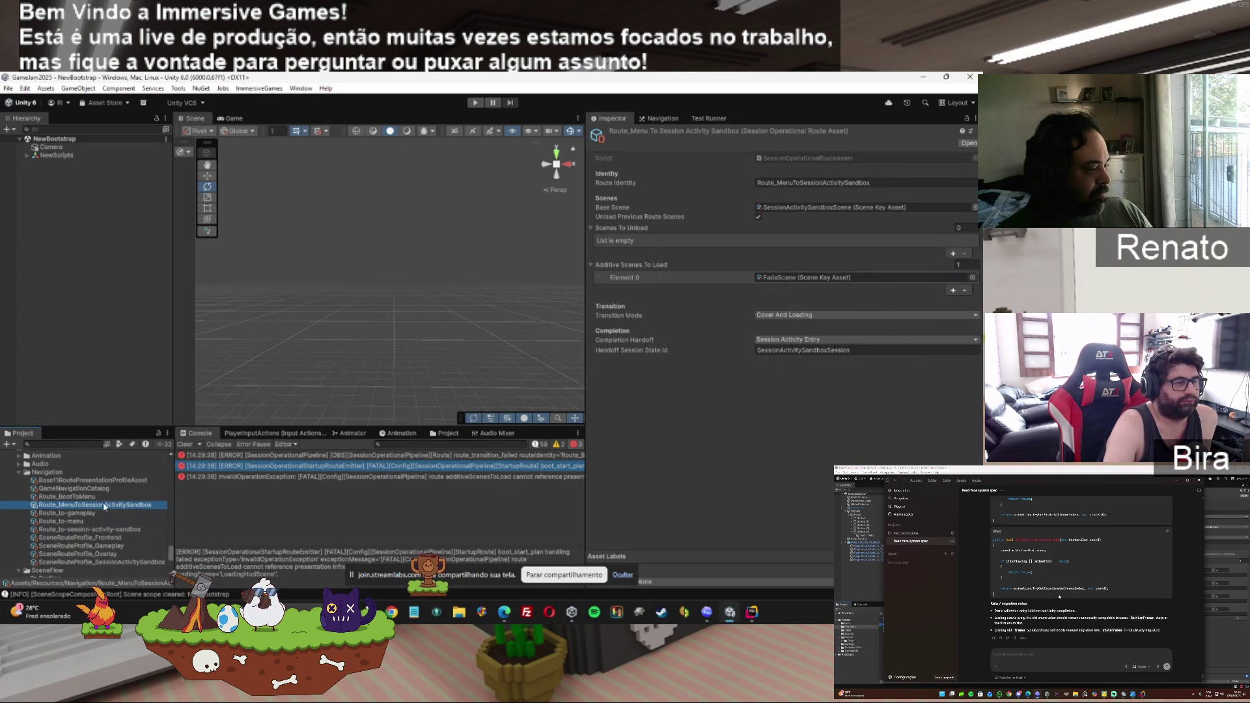
Recheck Route_BootToMenu, return to the sandbox route, and start a play test.
left_click(80, 495)
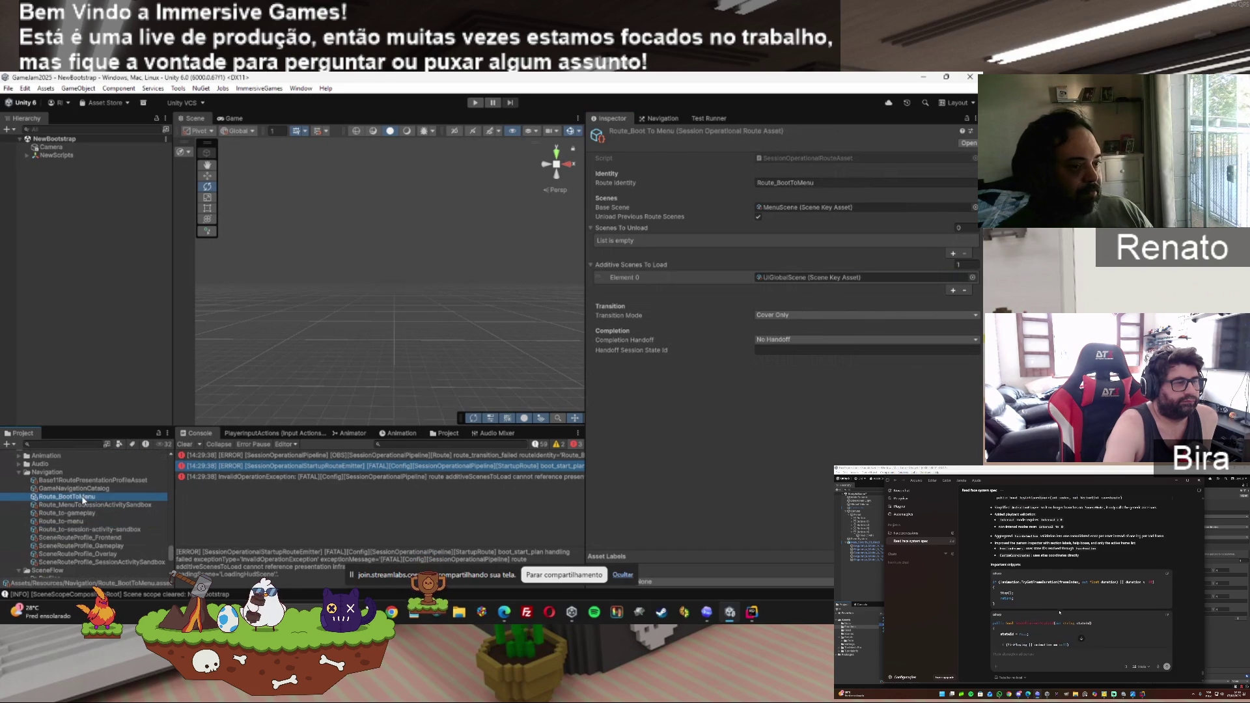
left_click(92, 505)
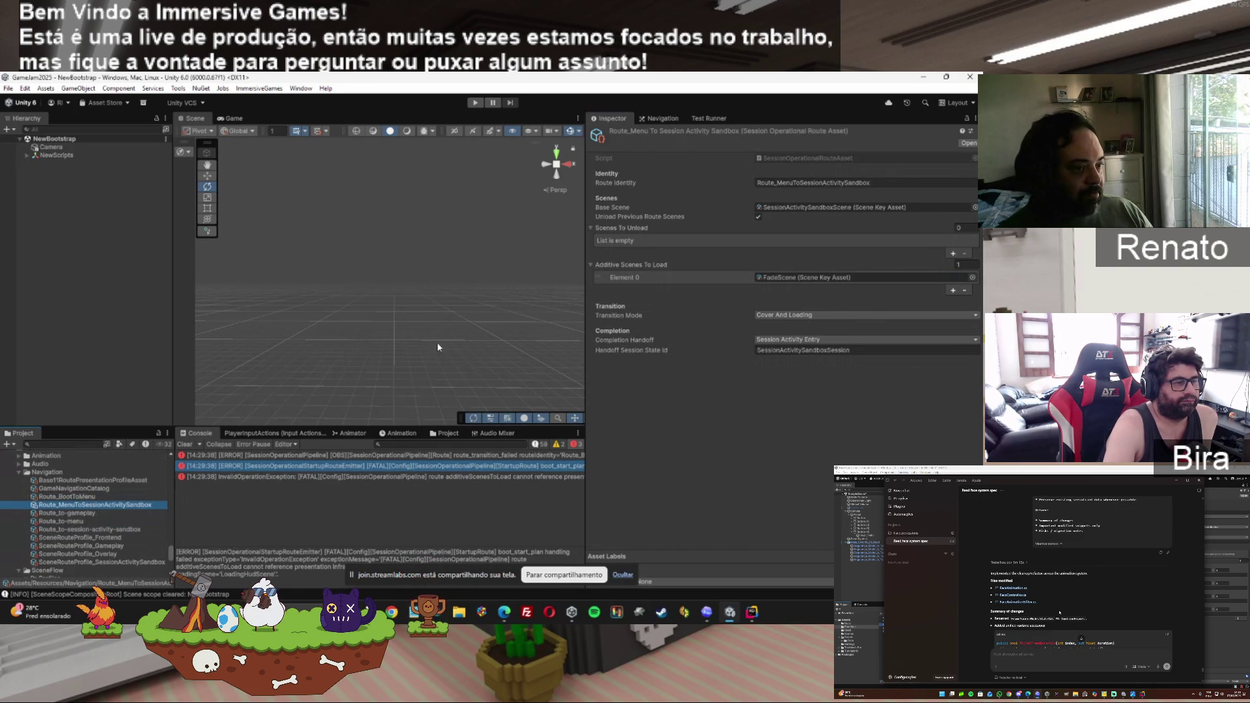
left_click(476, 103)
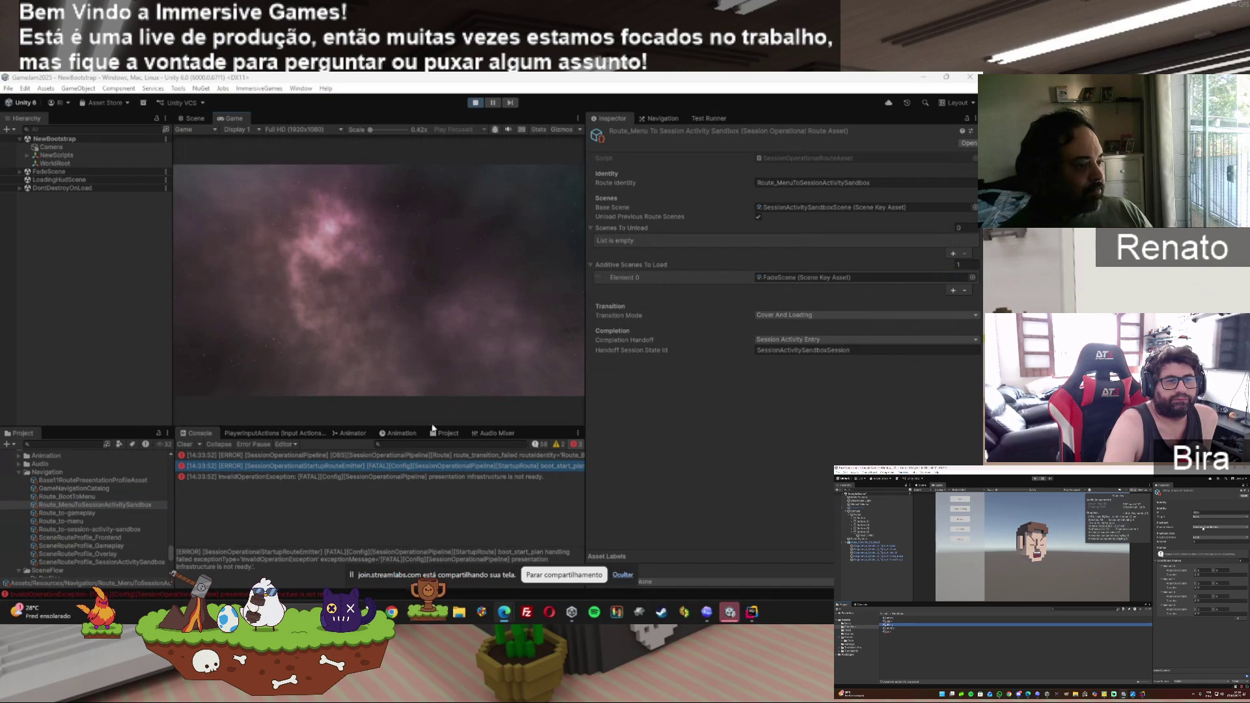
Review the play log, stop Play mode, and open the scene picker for additive Element 0.
left_click(560, 444)
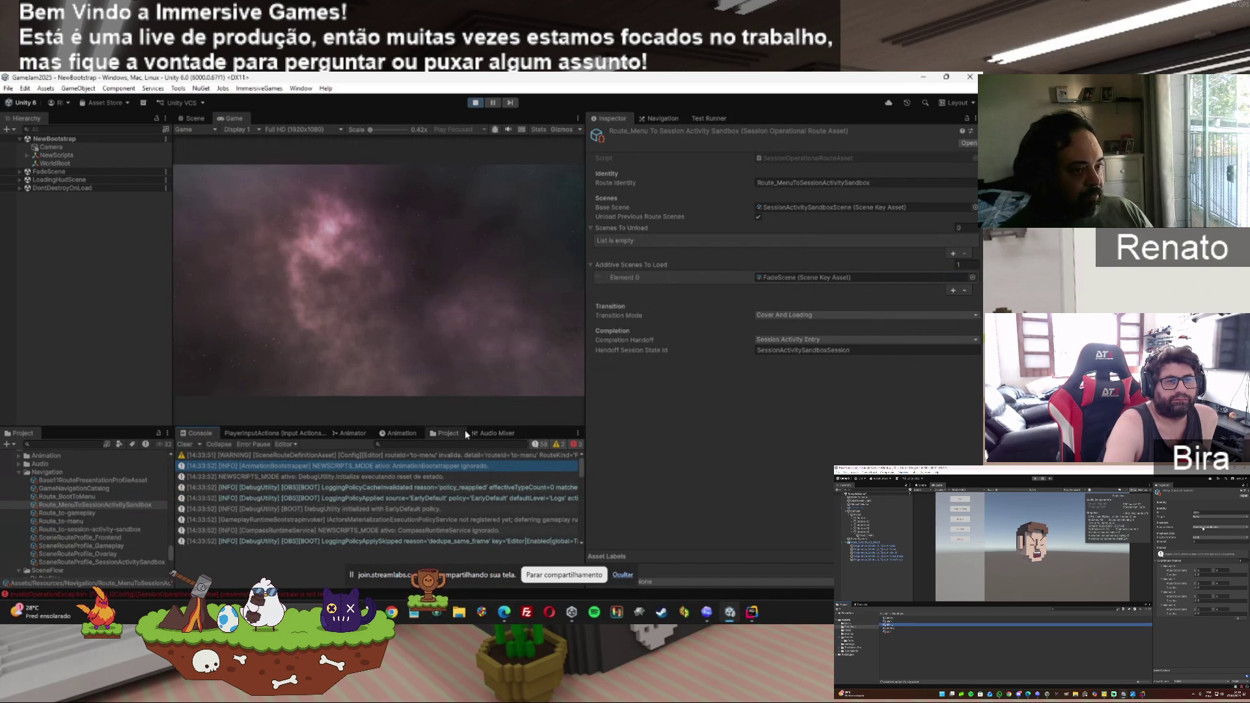
left_click(475, 104)
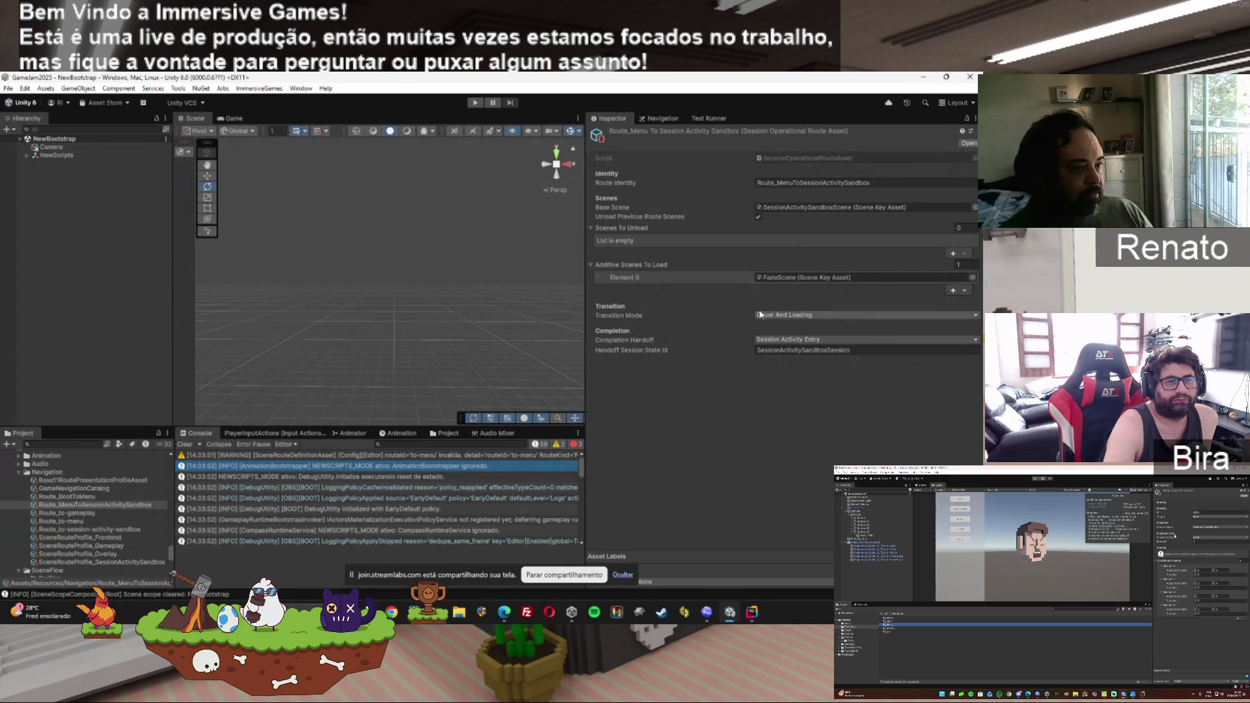
left_click(973, 278)
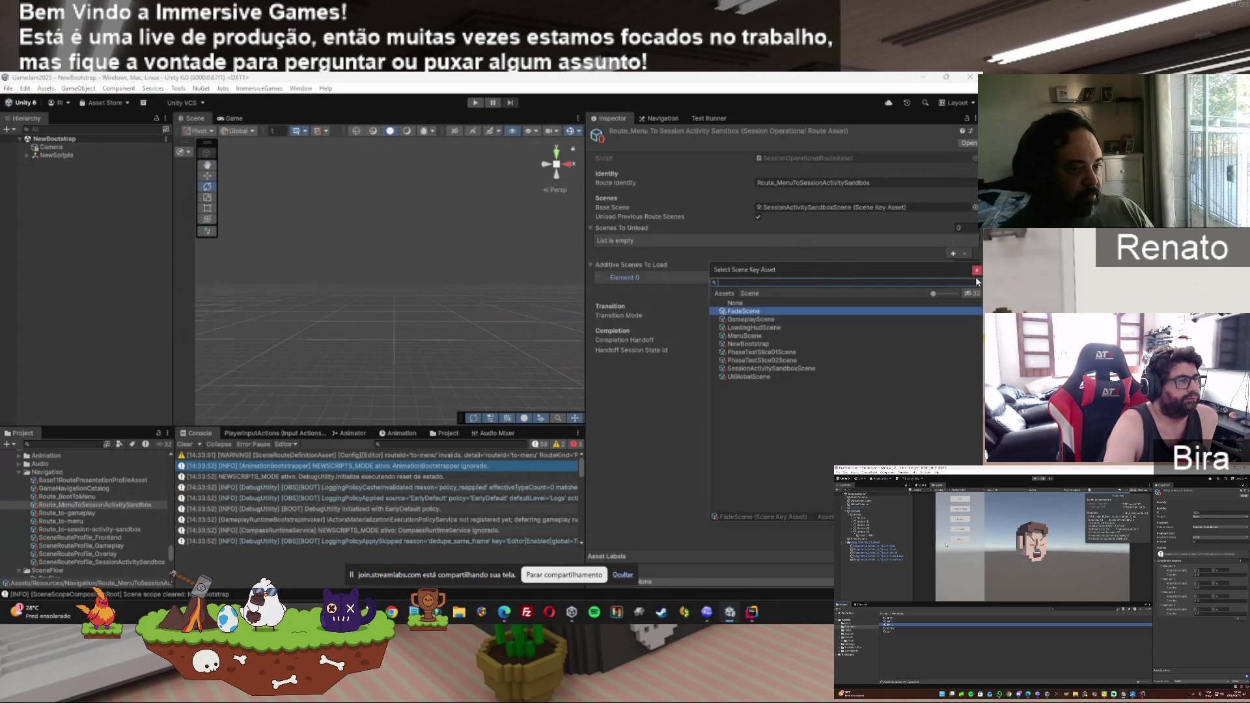
Replace FadeScene with UIGlobalScene as the sandbox route's additive scene and compare with Route_BootToMenu.
double_click(750, 377)
left_click(80, 497)
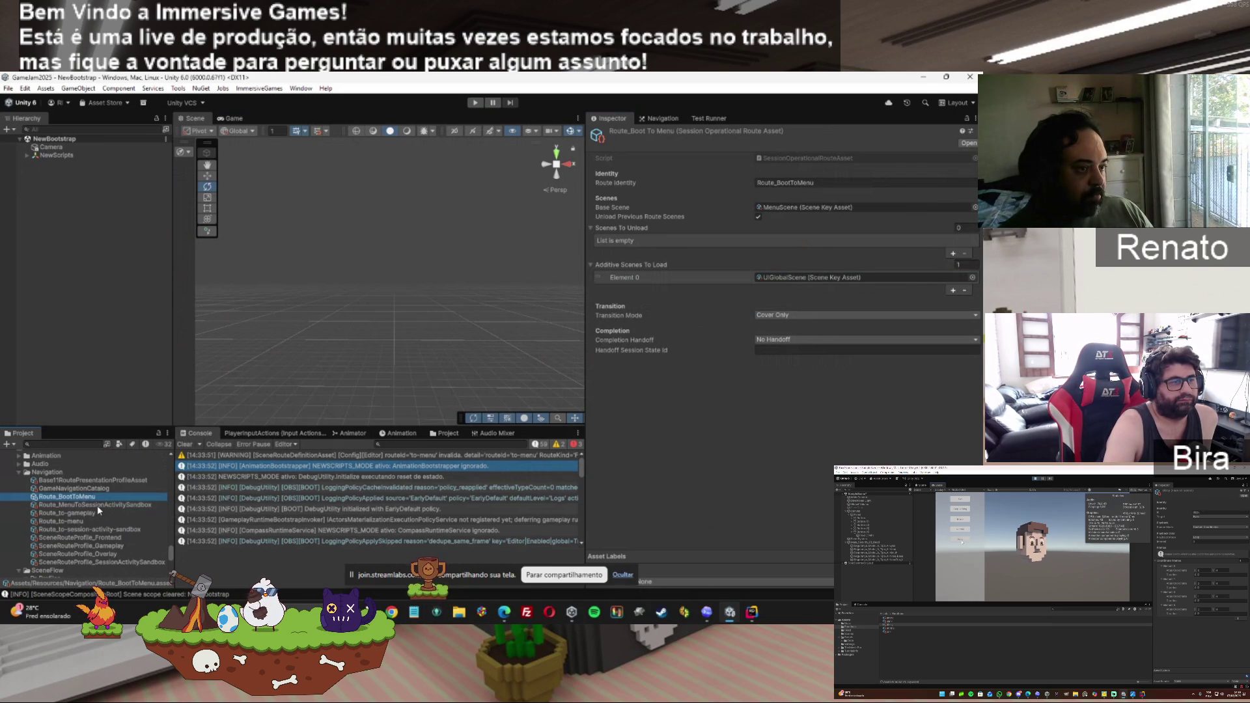
left_click(97, 506)
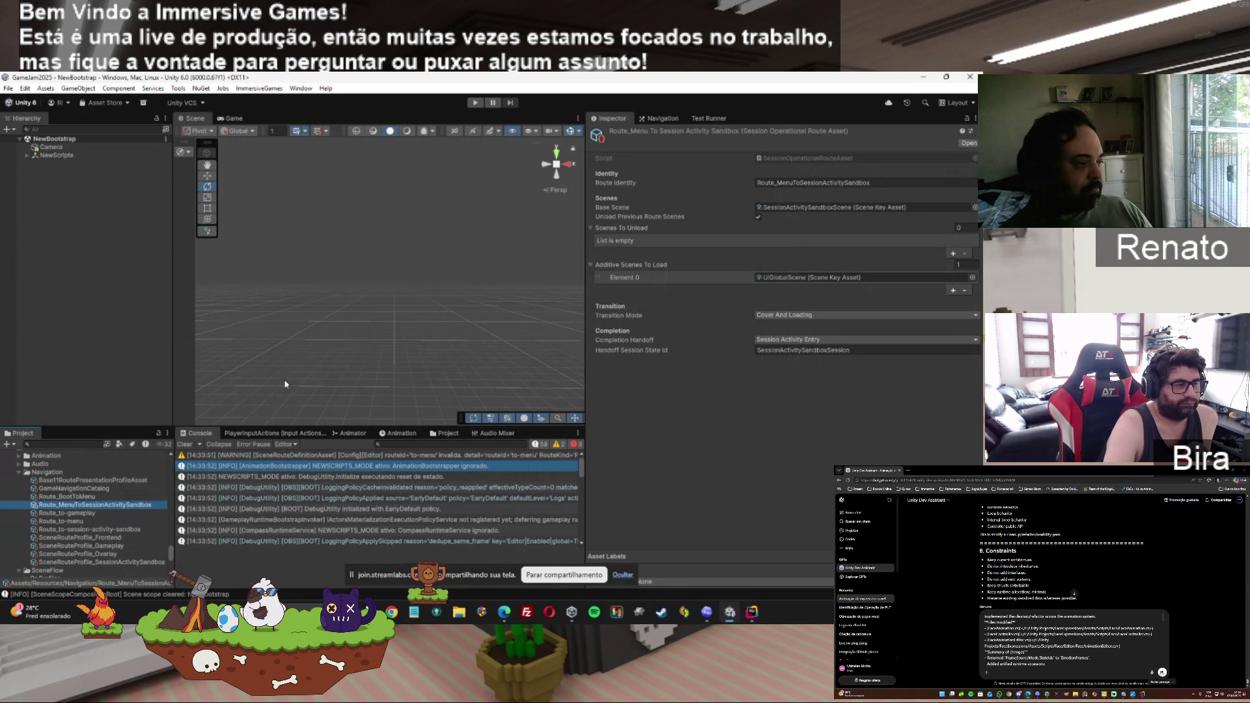
Compare the two route assets once more, then open the RuntimeModeConfig asset.
left_click(87, 499)
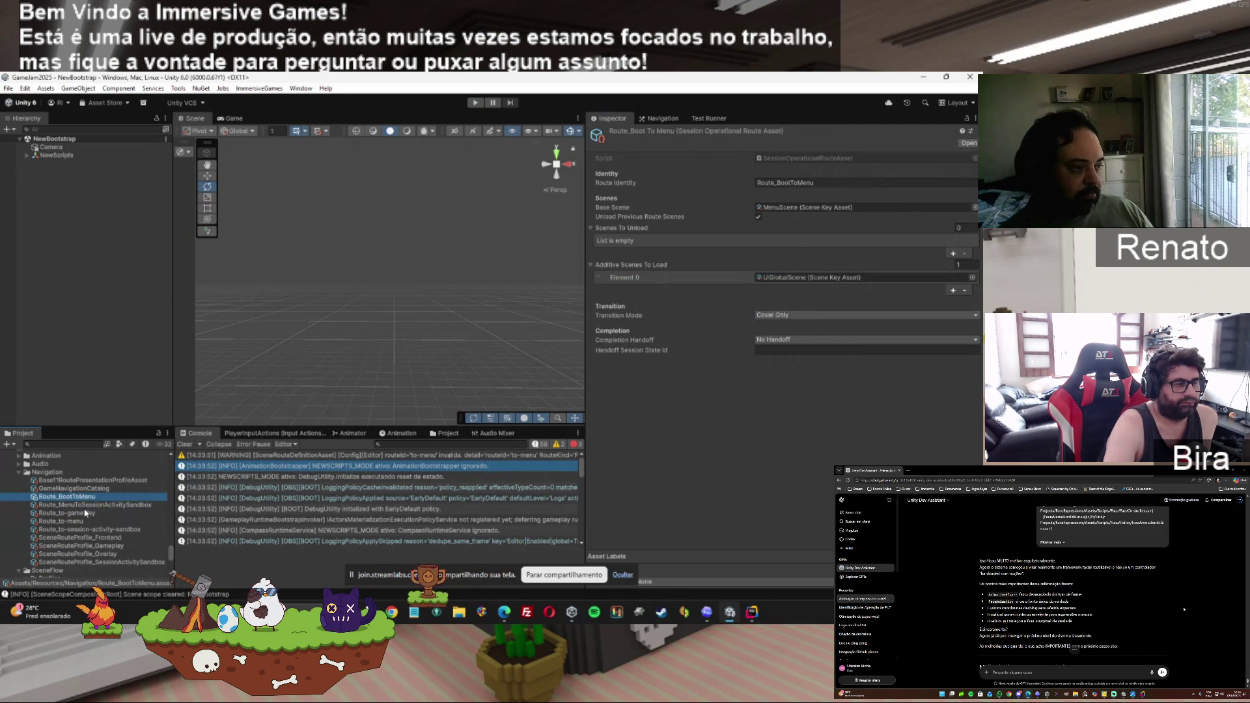
left_click(86, 506)
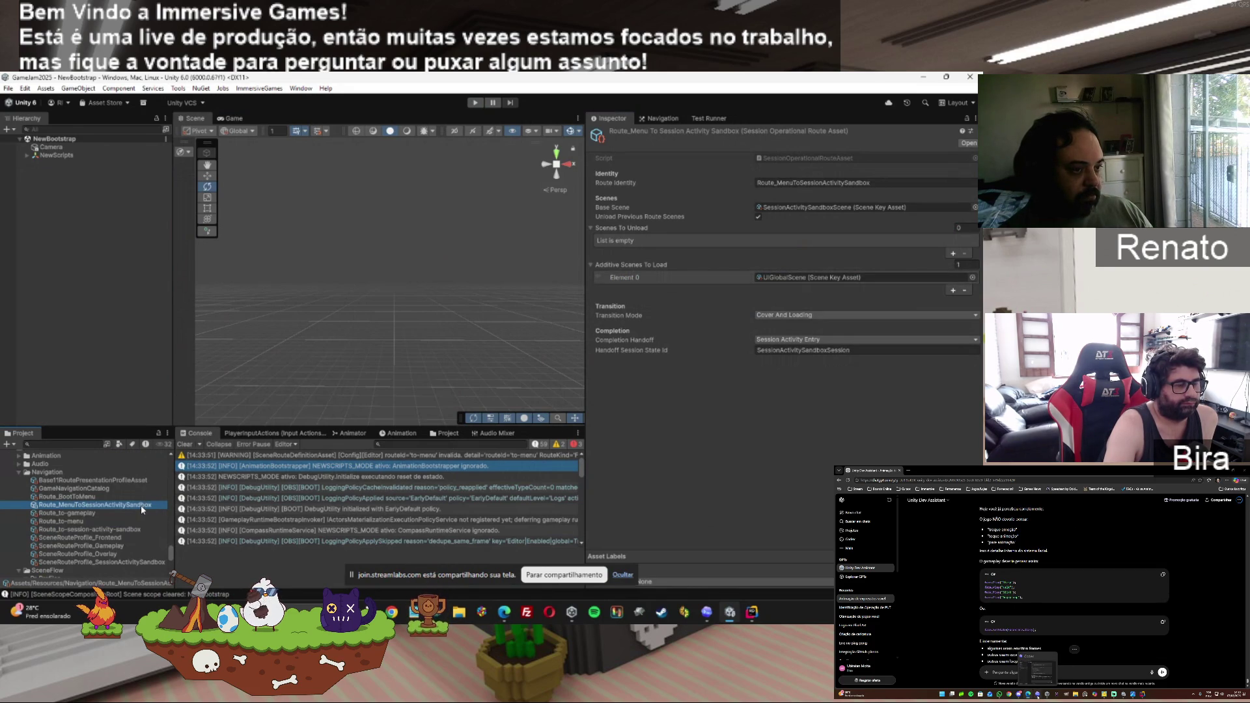
scroll(173, 565, "down", 5)
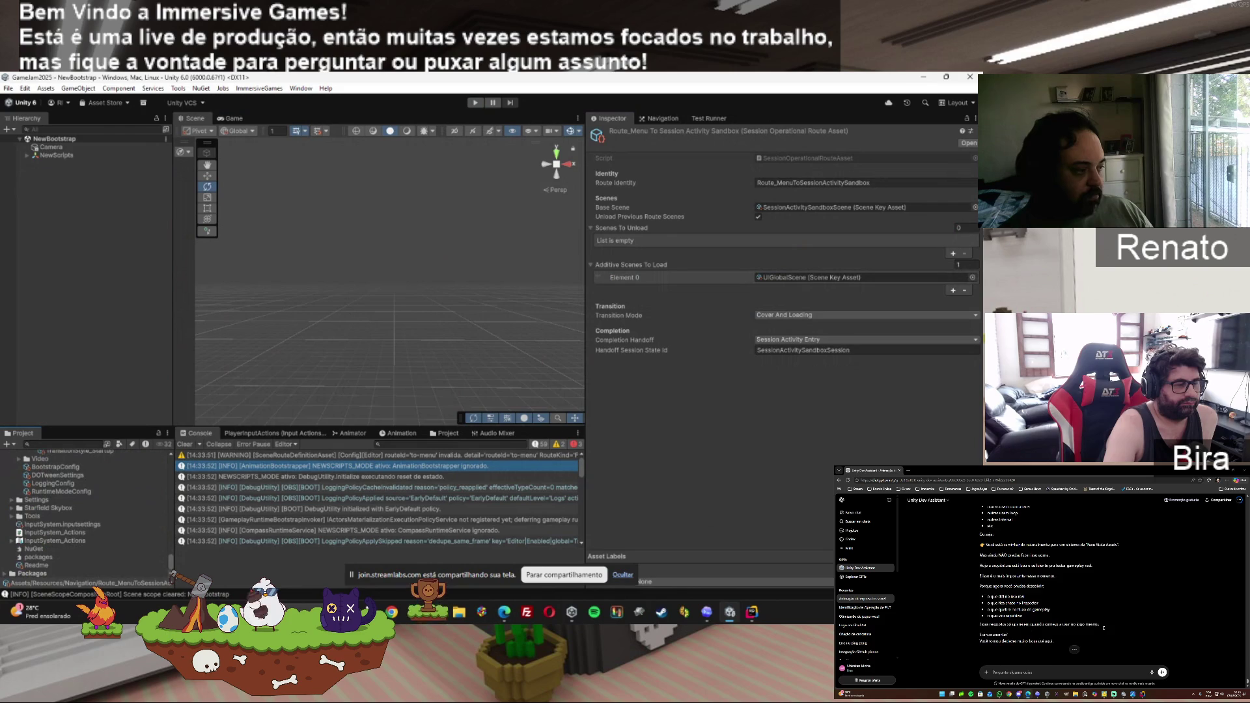
left_click(65, 492)
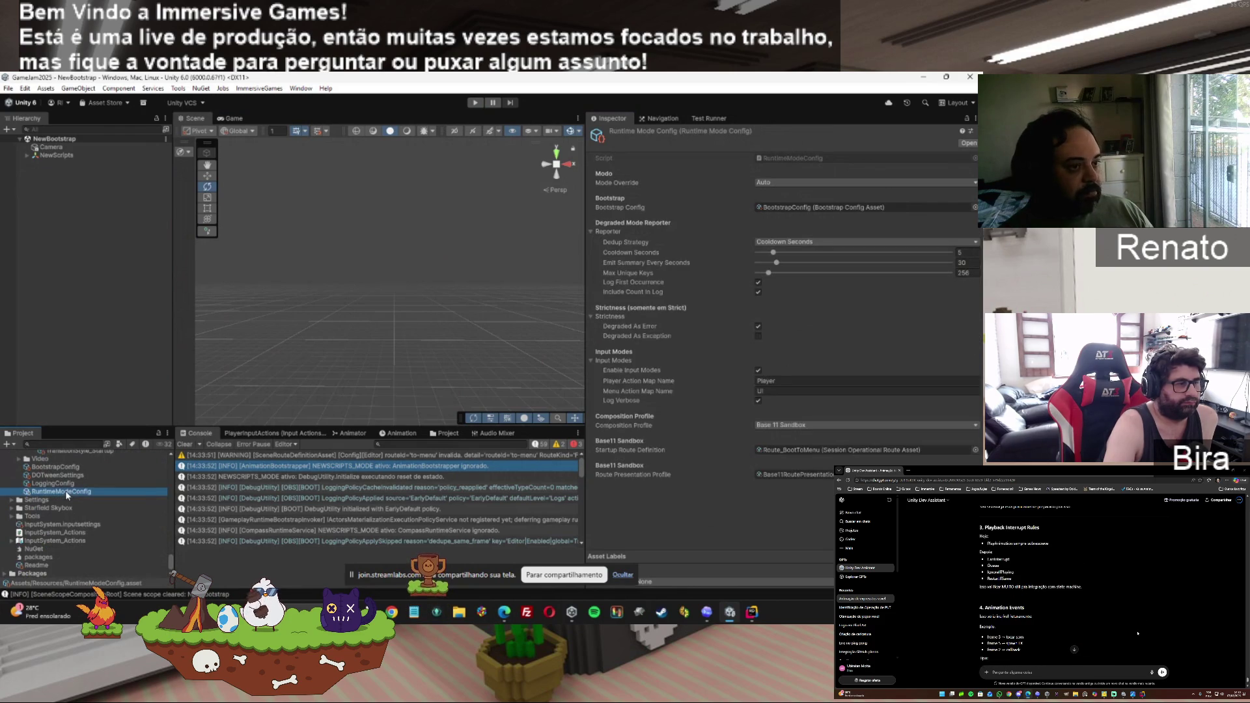
Locate and inspect the Base11 route presentation profile referenced by RuntimeModeConfig.
left_click(791, 479)
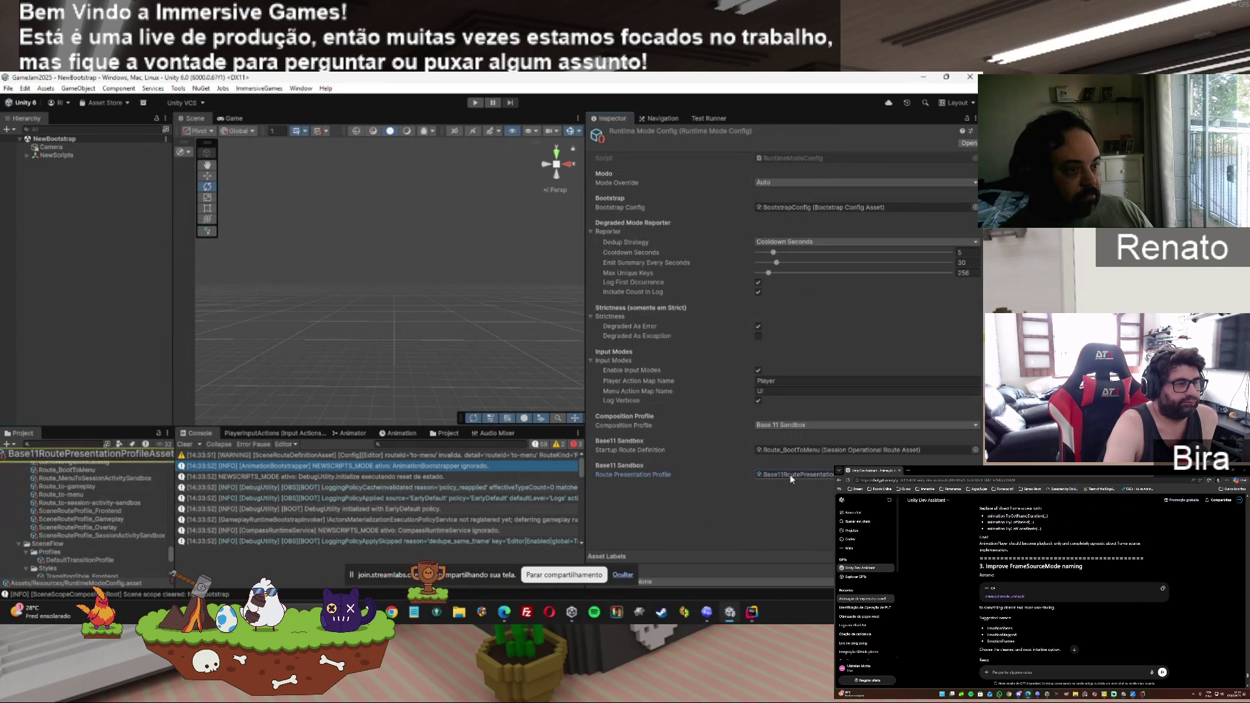
left_click(137, 456)
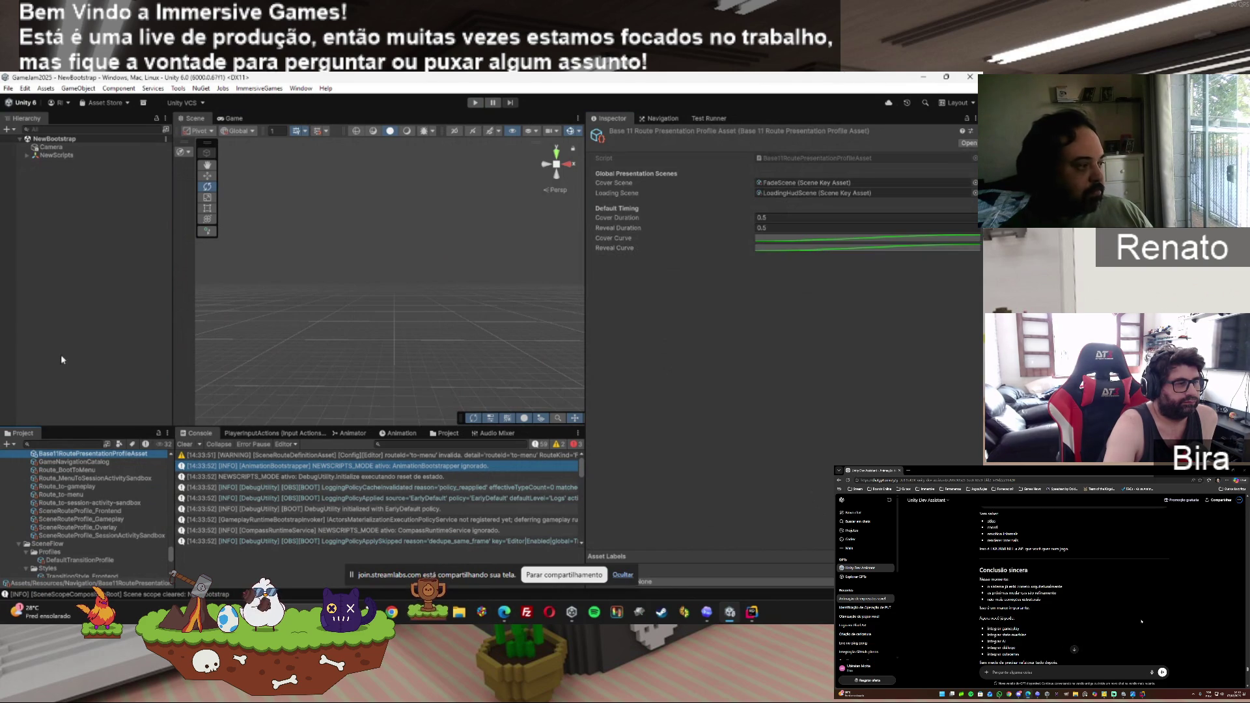
Open the sandbox route and compare it against Route_BootToMenu.
scroll(168, 553, "up", 3)
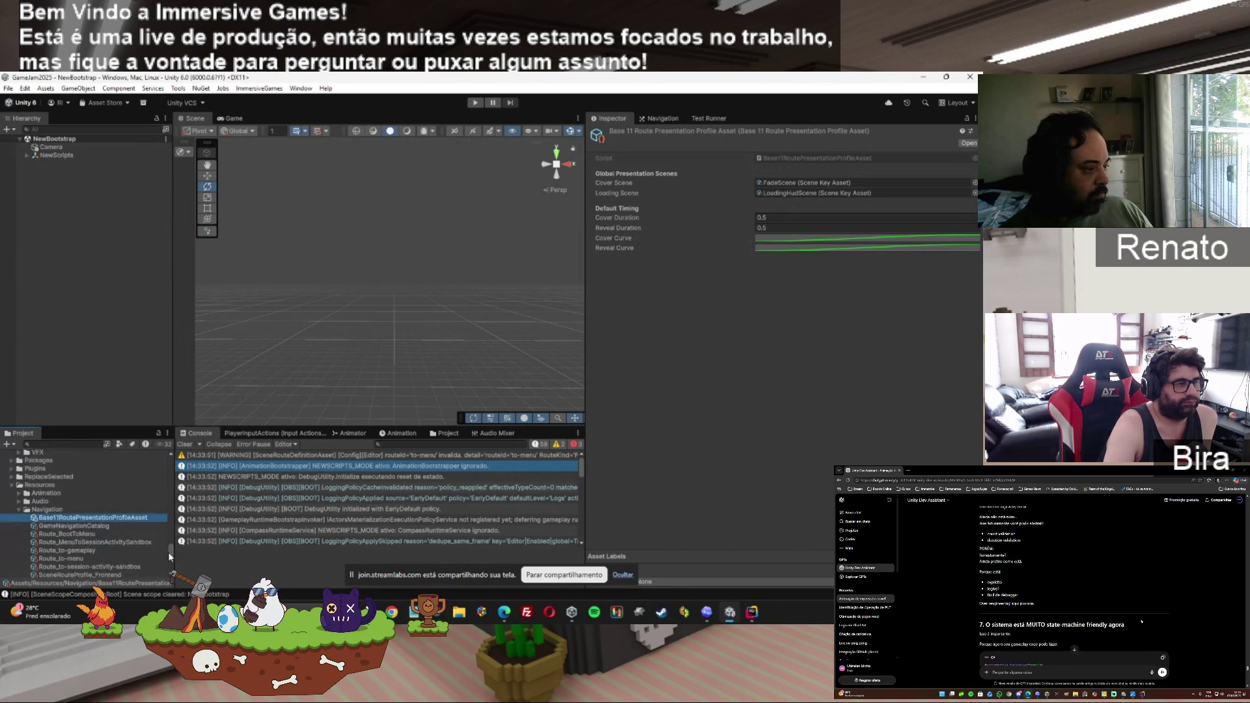
left_click(118, 522)
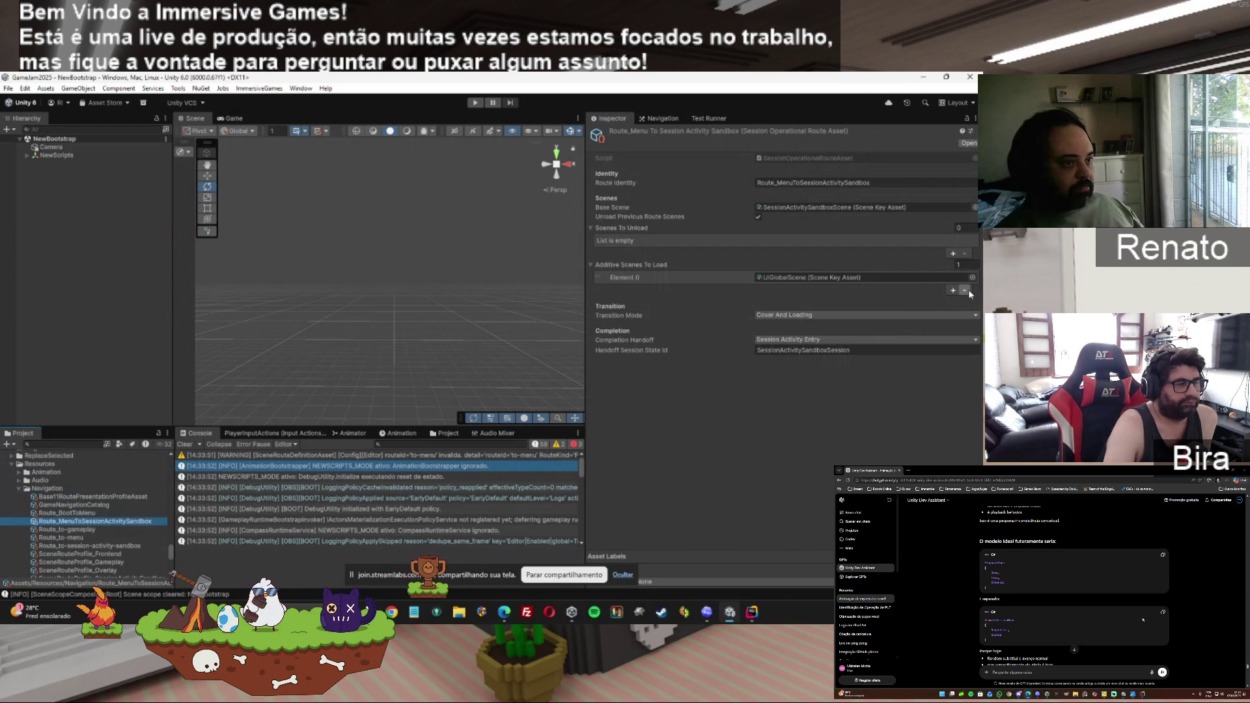
left_click(67, 513)
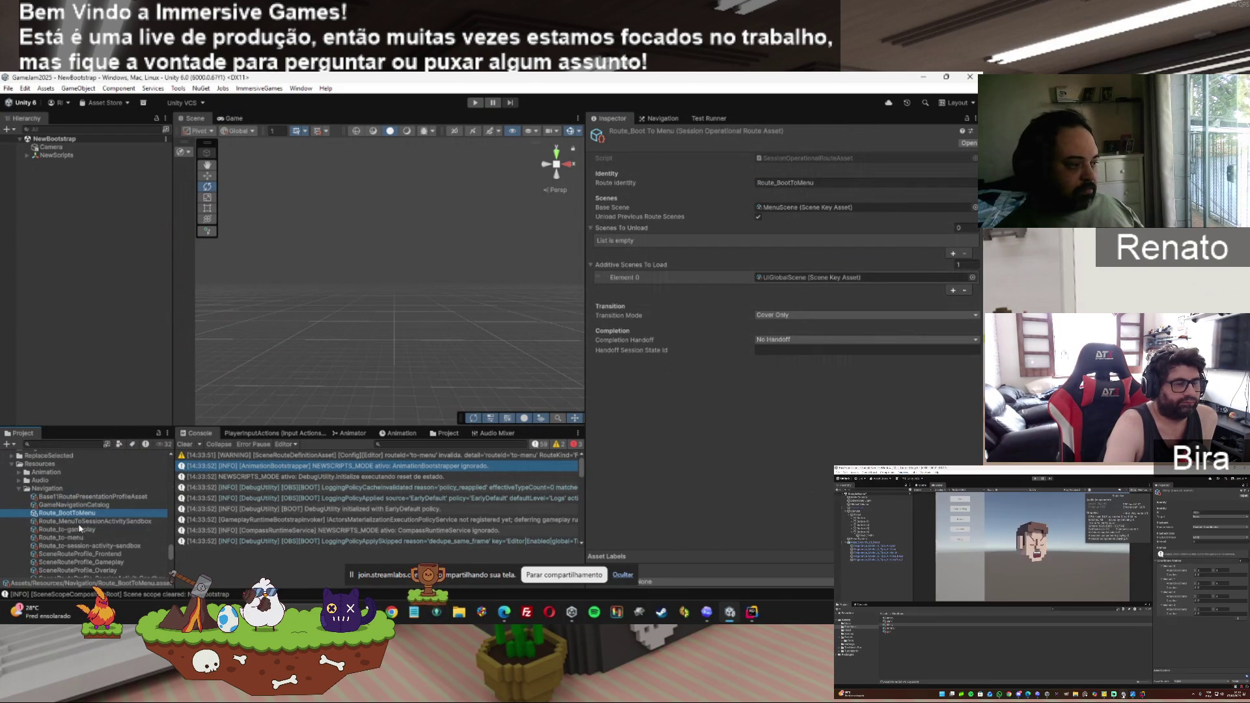
left_click(79, 521)
Remove UIGlobalScene so the sandbox route has no additive scenes, then play-test.
left_click(946, 300)
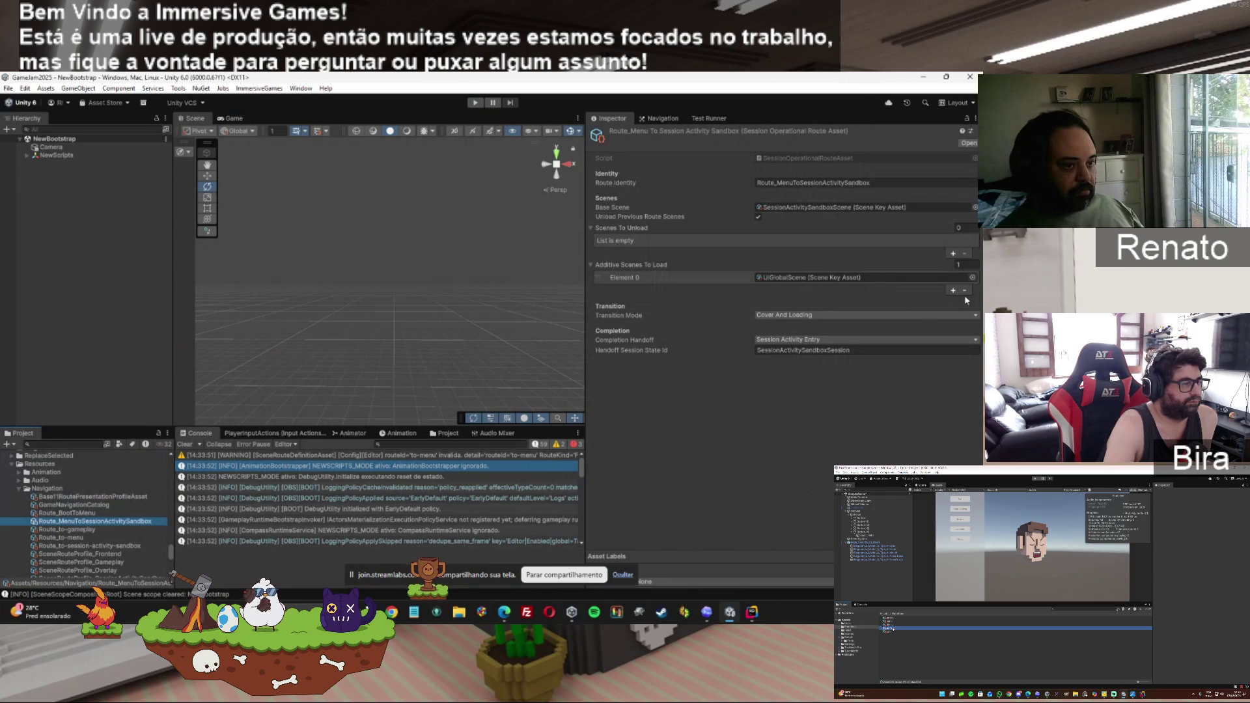
left_click(965, 291)
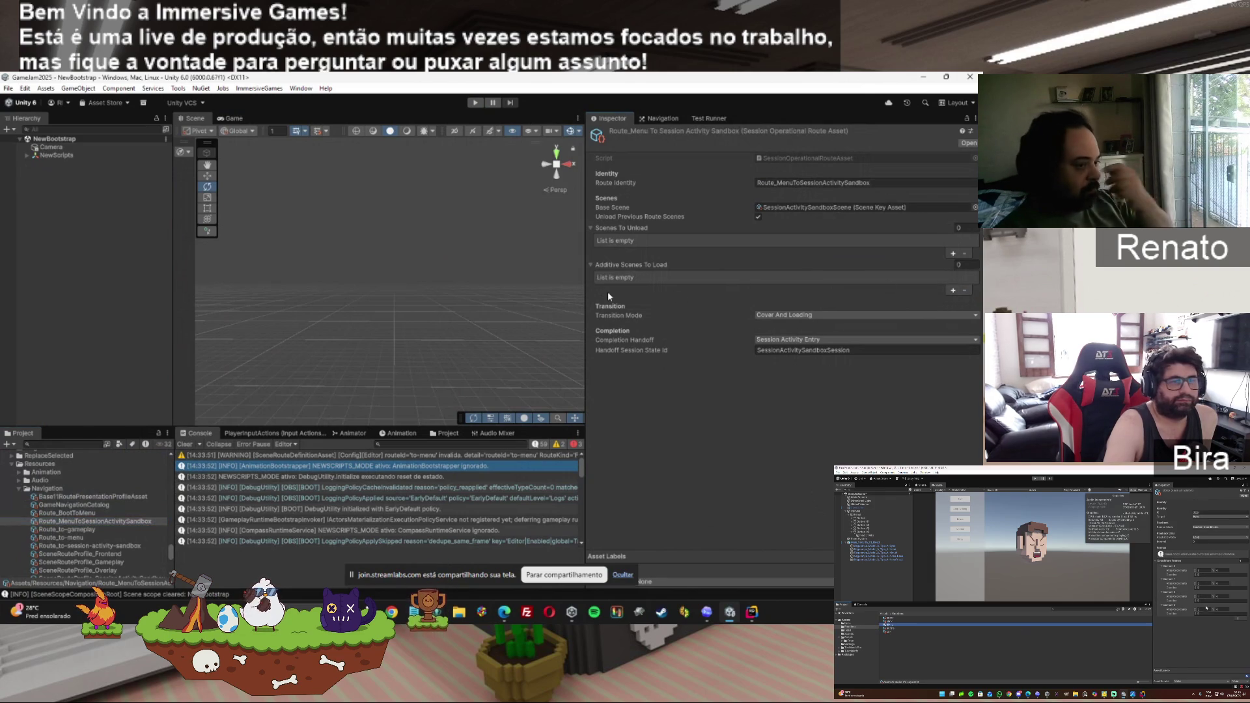
left_click(476, 103)
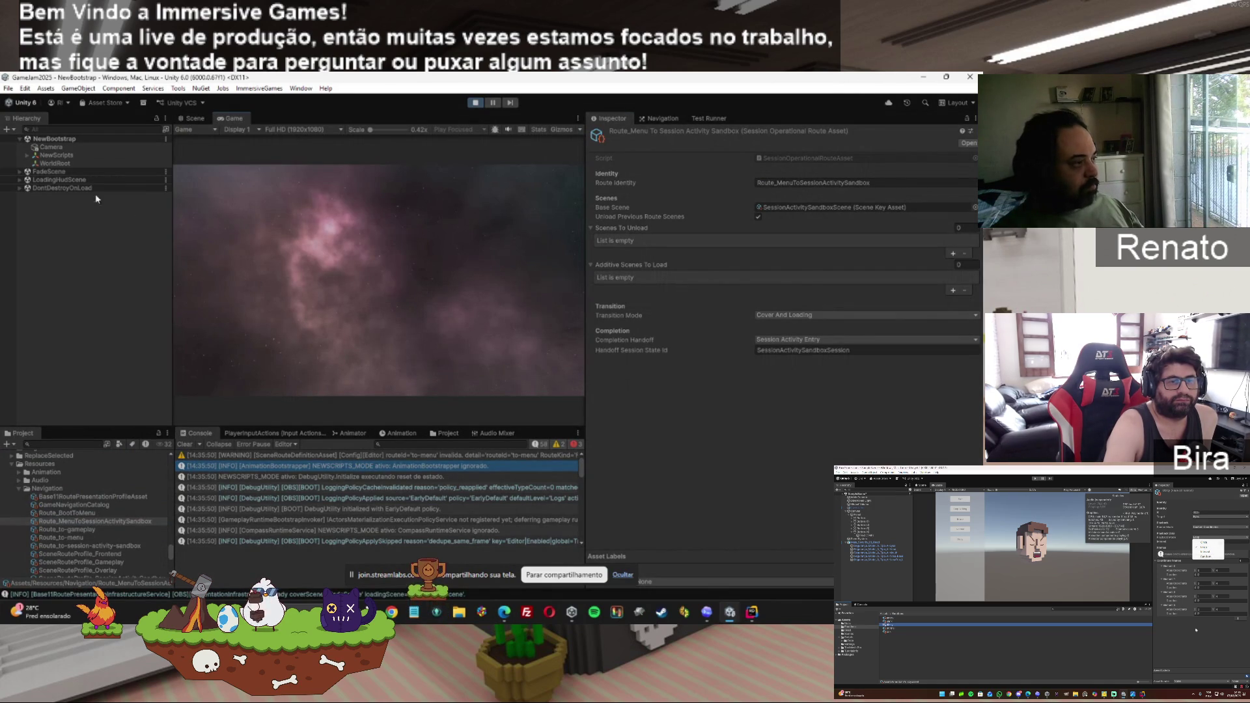
Hide Console warnings, read the first 'presentation infrastructure is not ready' error, and stop Play mode.
left_click(551, 445)
left_click(448, 457)
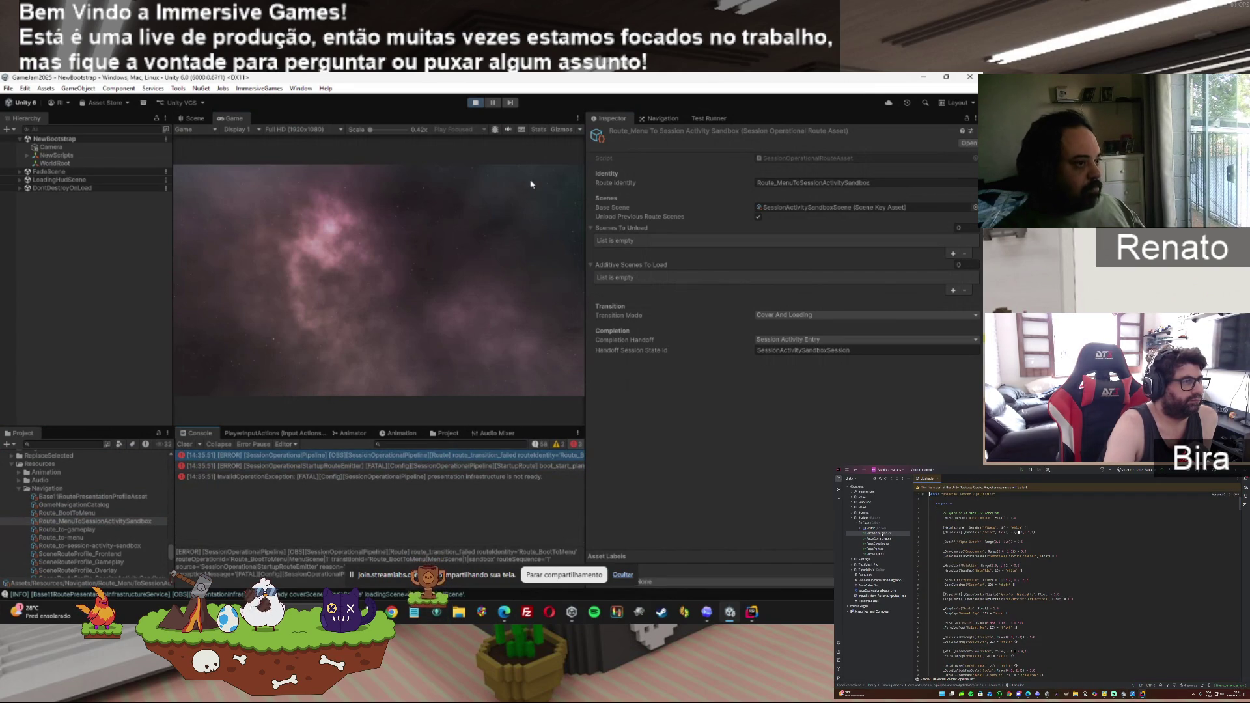
left_click(475, 103)
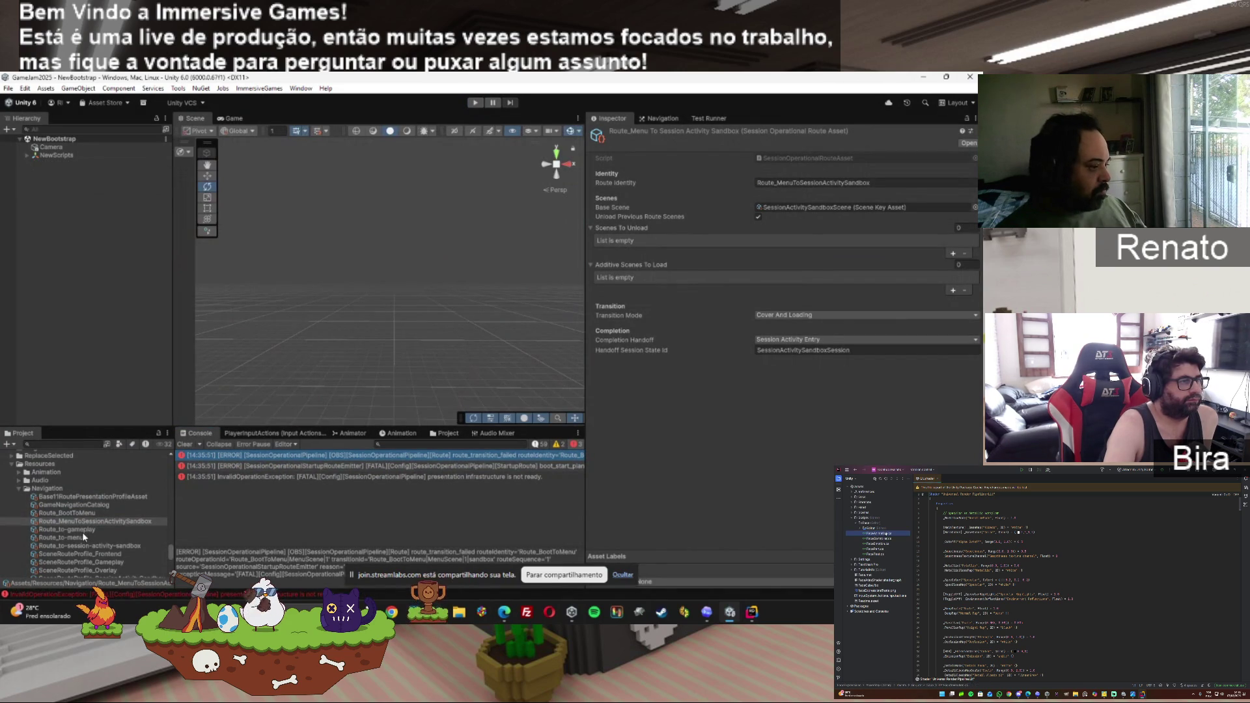
Remove UIGlobalScene from Route_BootToMenu, leaving it with no additive scenes.
left_click(79, 514)
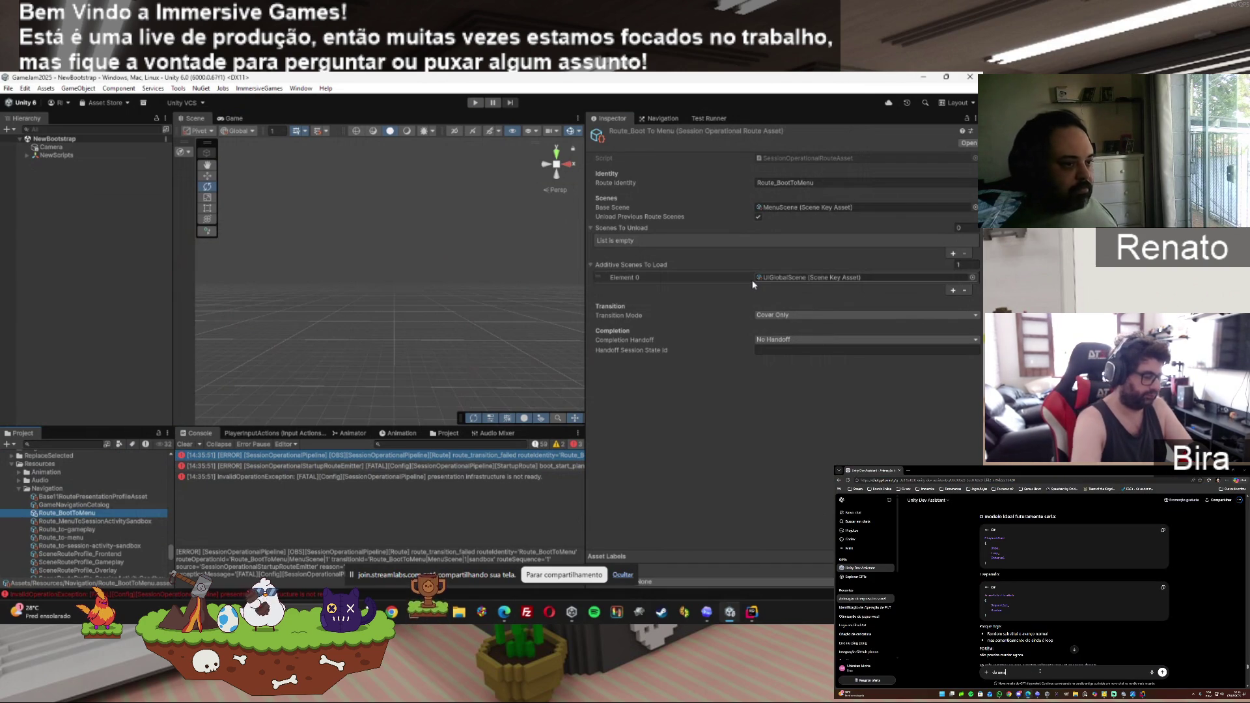
left_click(752, 279)
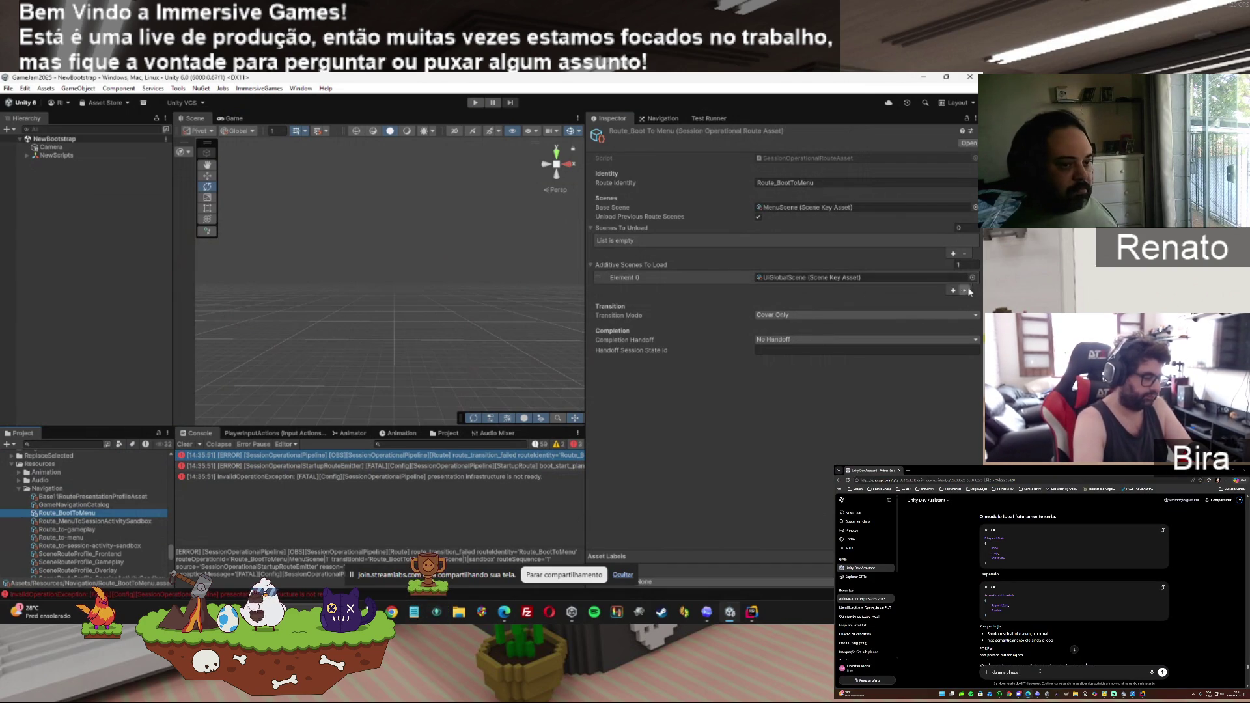
left_click(965, 290)
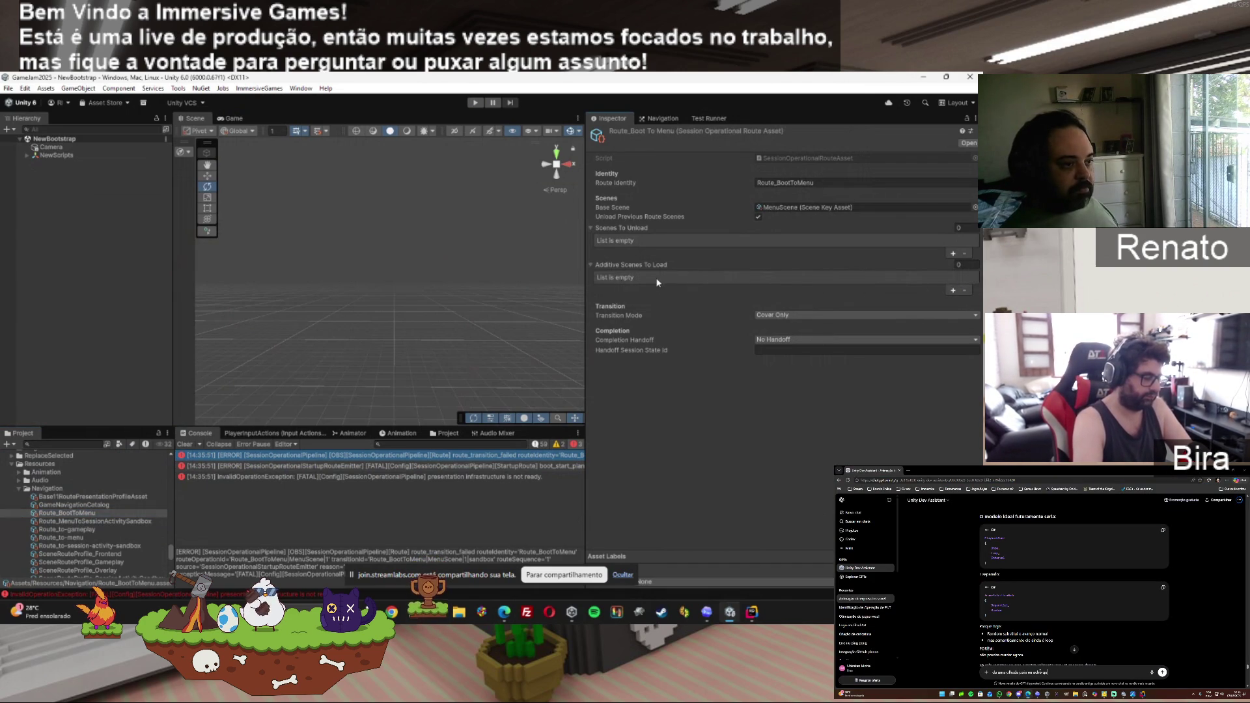
Add UIGlobalScene as the sandbox route's additive scene and start a play test.
left_click(77, 522)
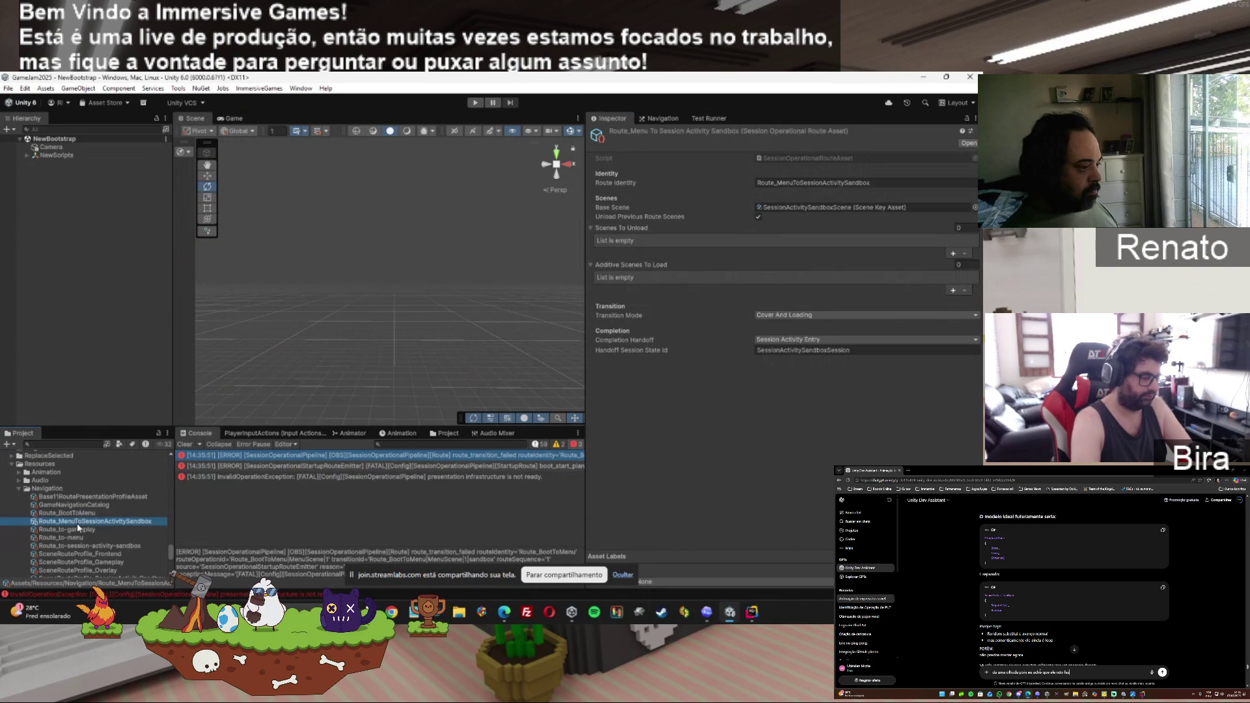
left_click(953, 290)
left_click(972, 278)
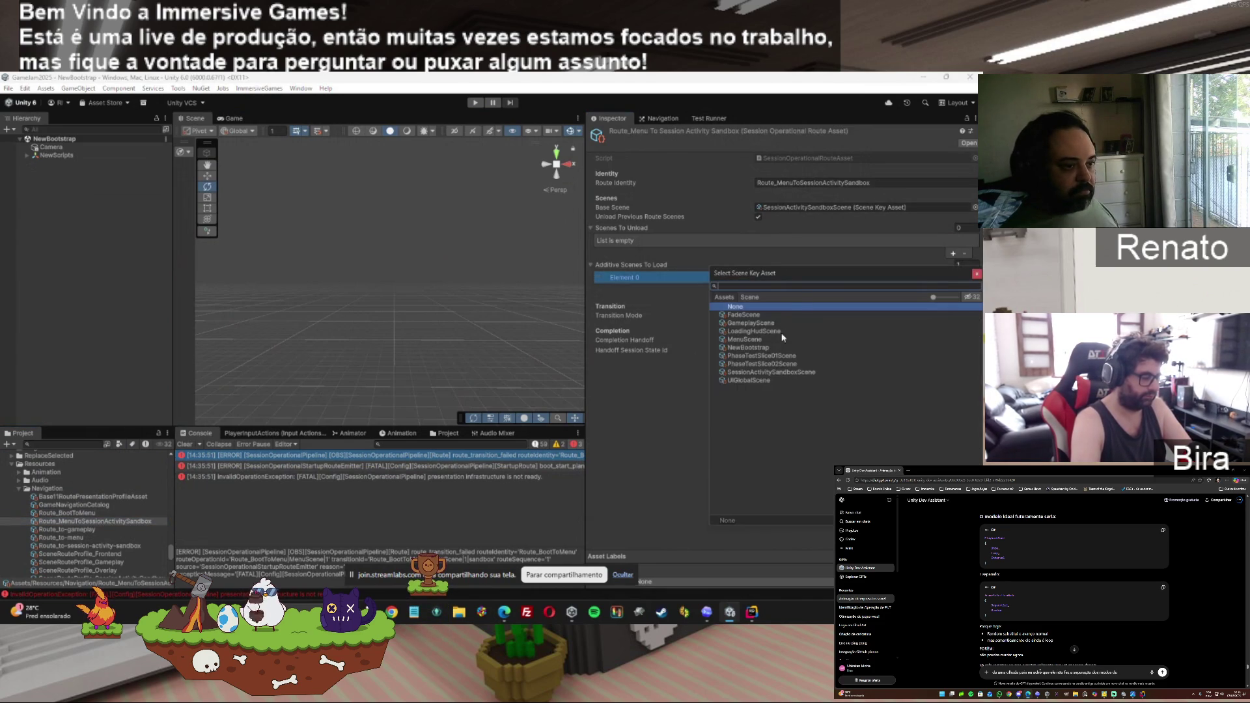
double_click(747, 381)
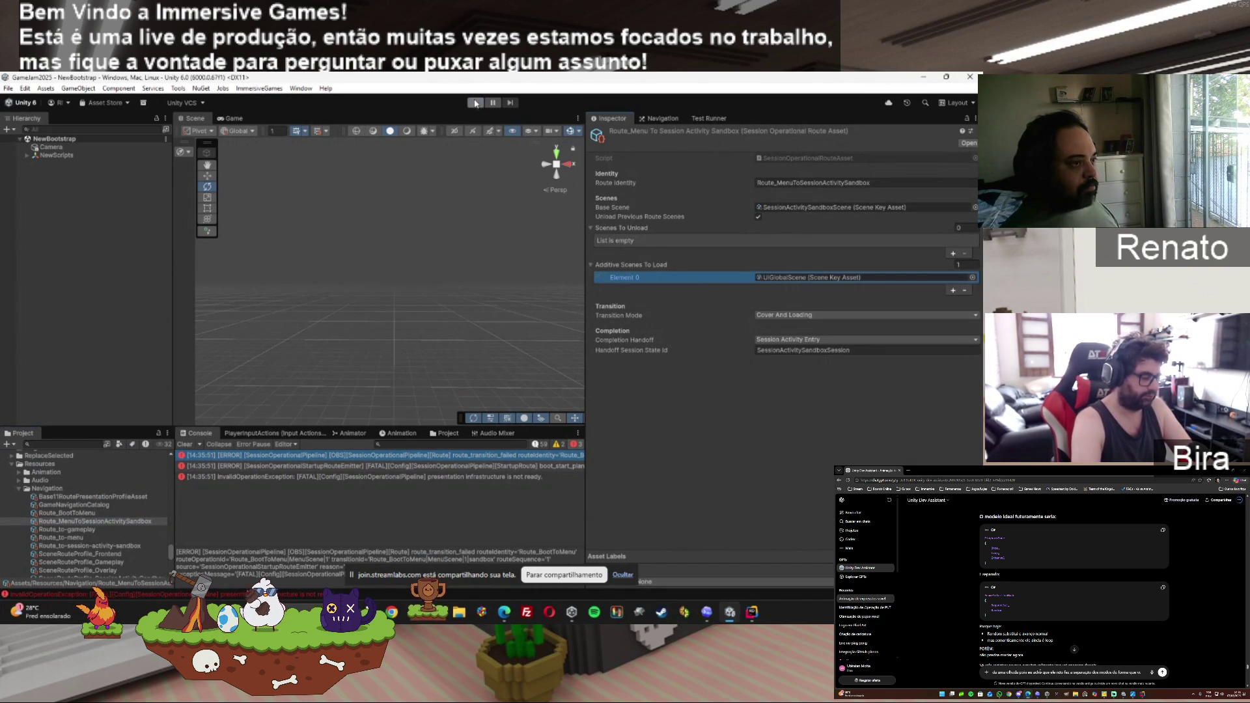
left_click(476, 104)
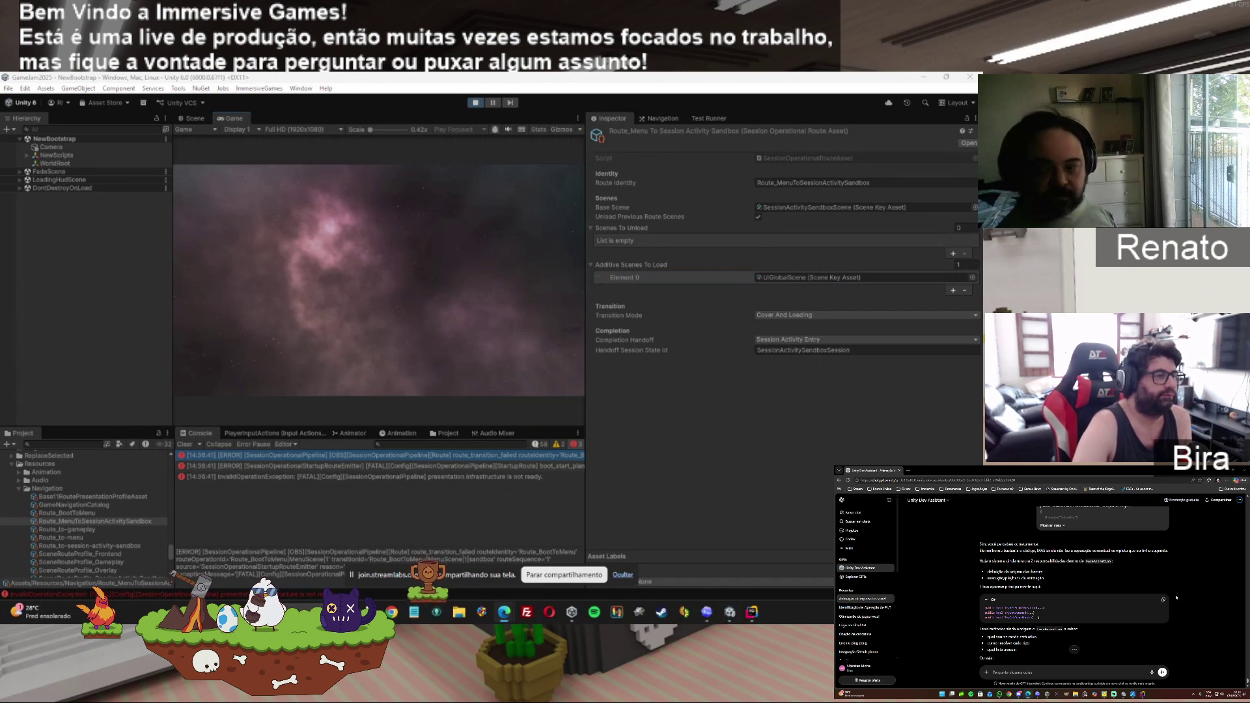
Let the UIGlobalScene route setup run, then exit Play mode.
left_click(752, 612)
left_click(476, 103)
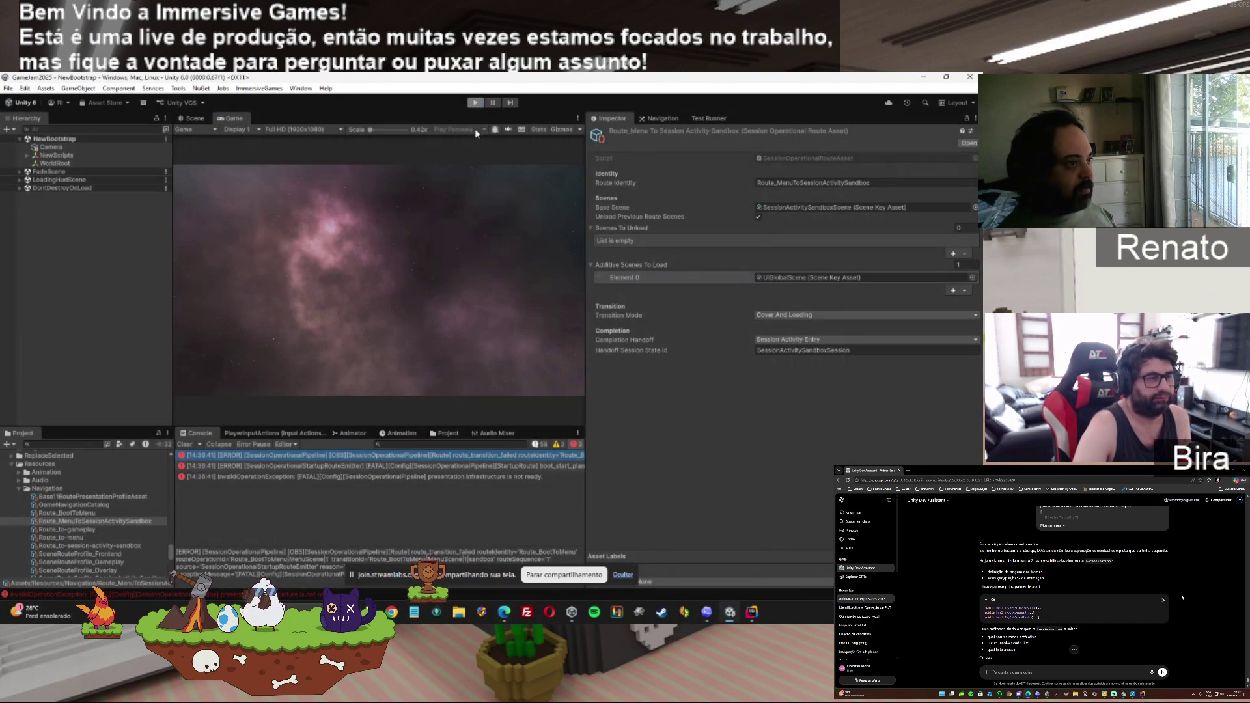
Send Codex the prepared prompt to fix only Base11Sandbox configs, removing FadeScene and LoadingHudScene from routes.
left_click(706, 611)
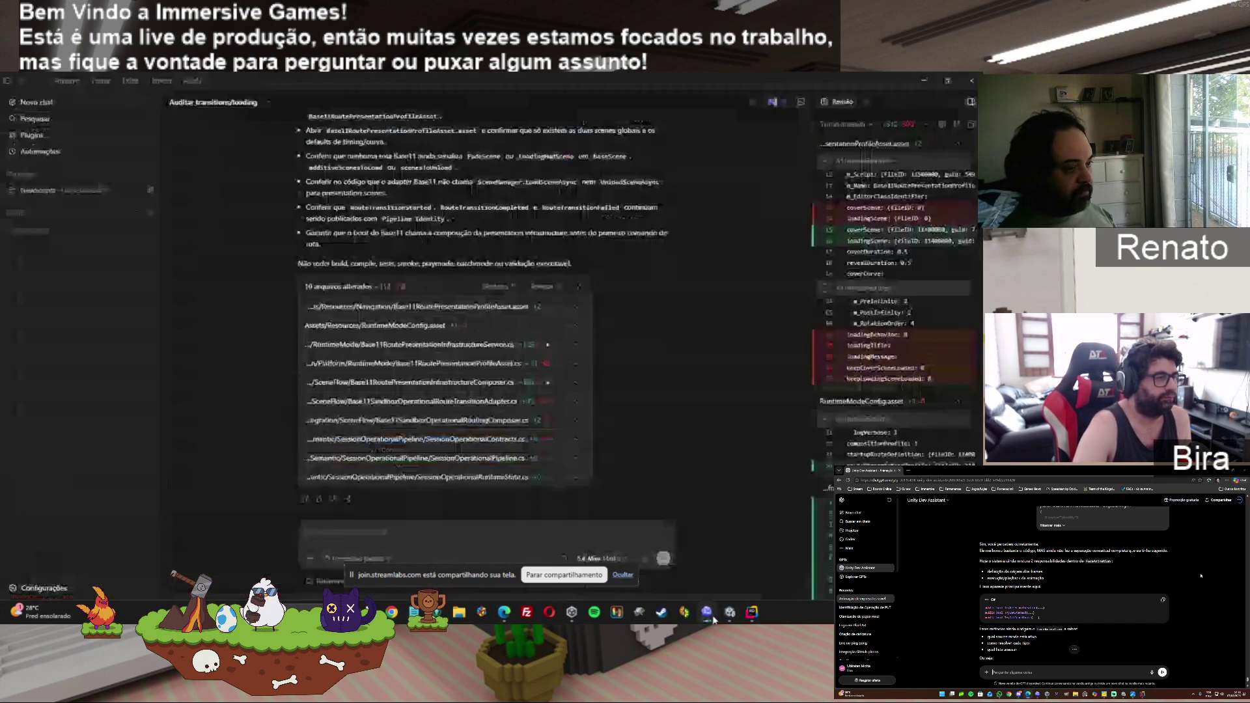
right_click(385, 530)
left_click(397, 504)
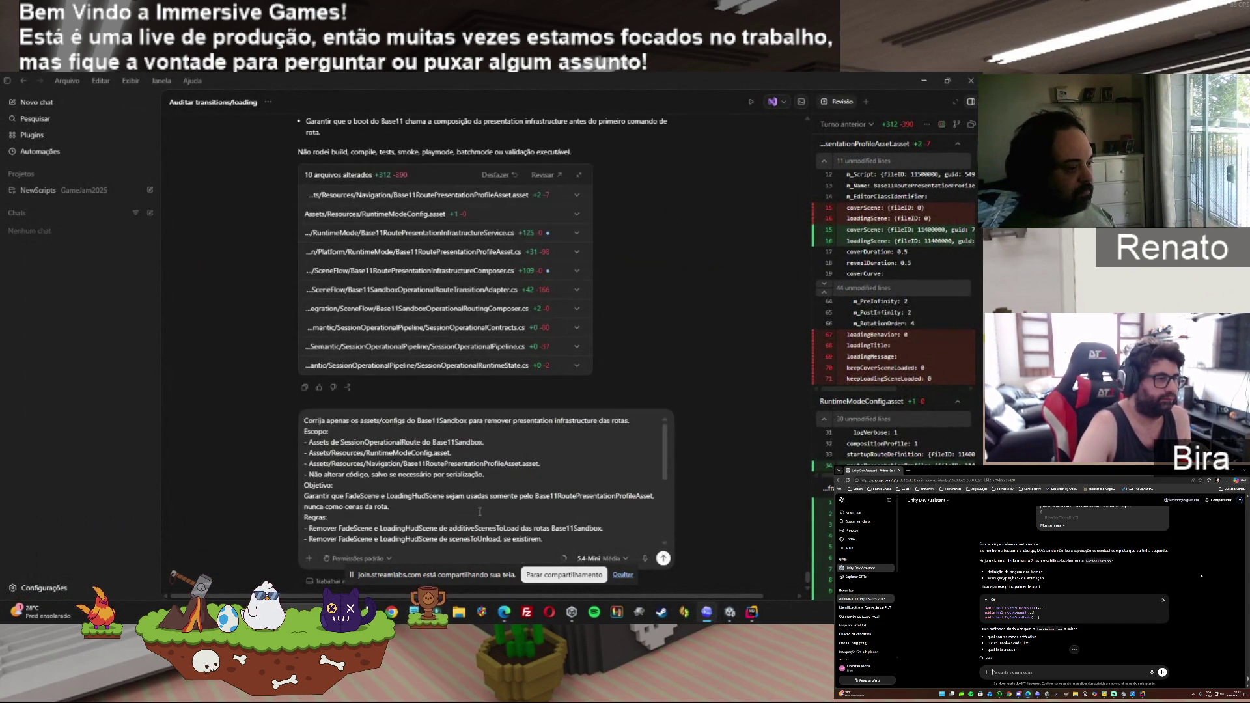
key("Return")
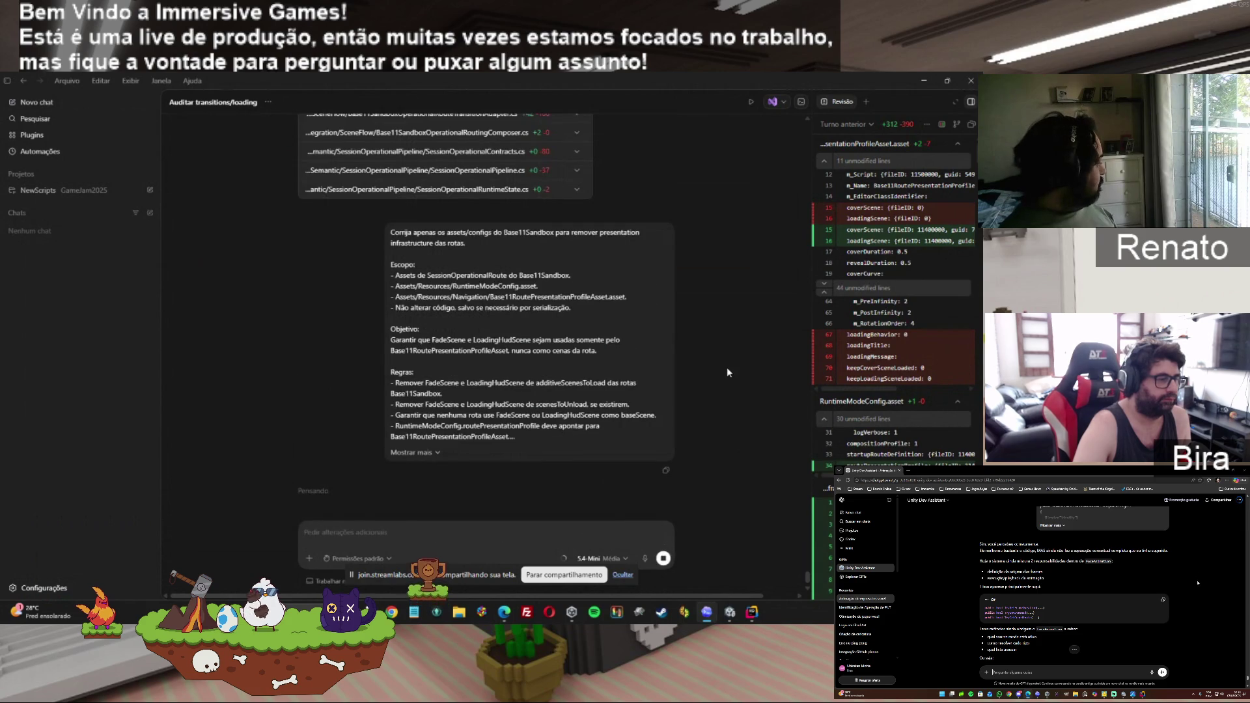
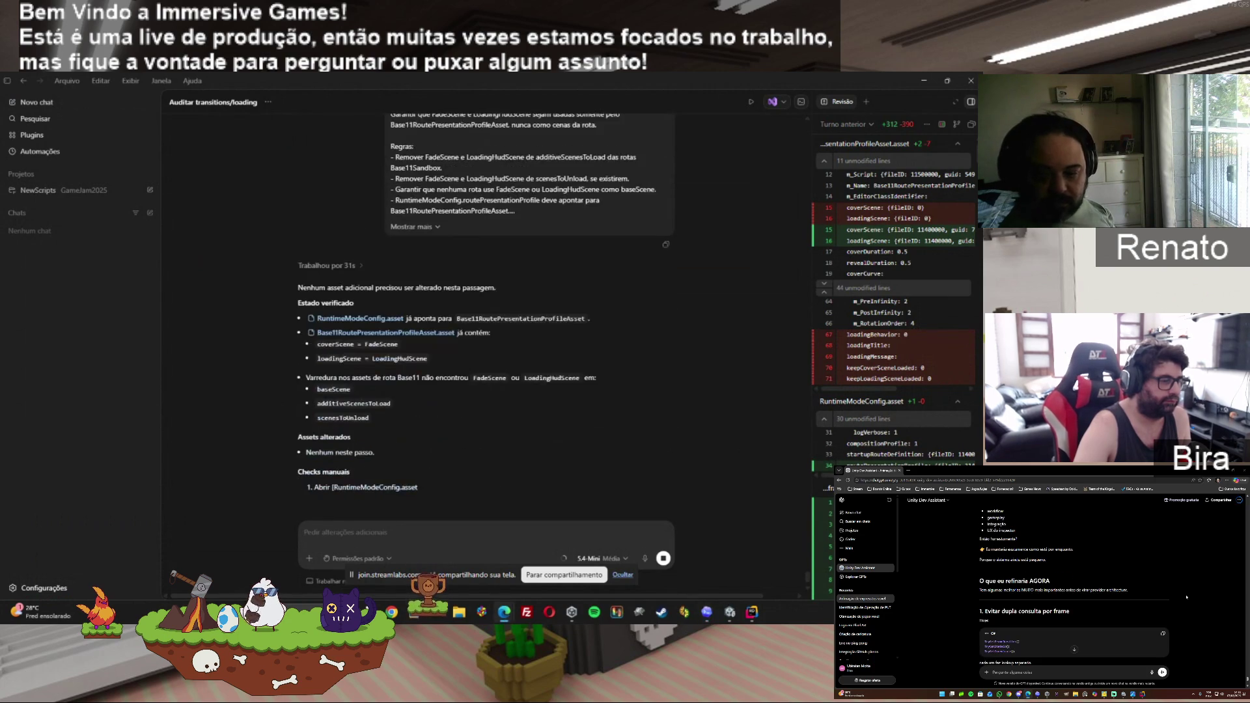
Copy Codex's route audit reply and bring the Unity editor back to the front.
left_click(730, 612)
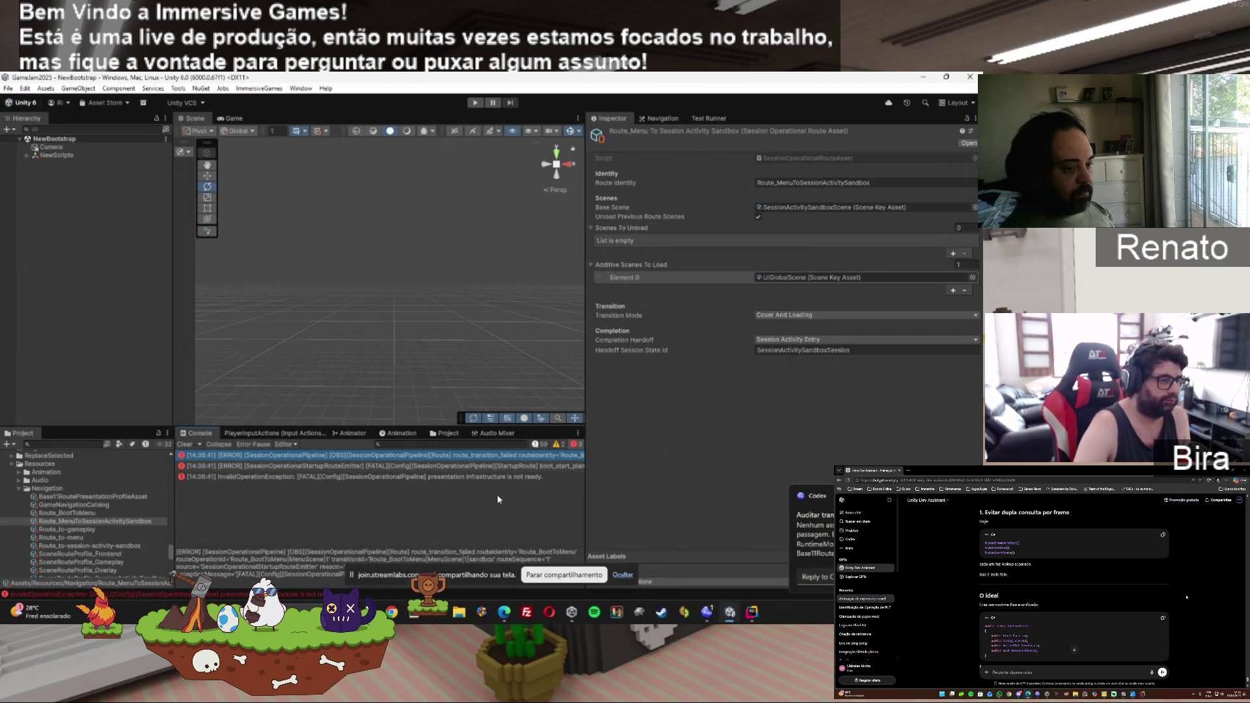
left_click(707, 612)
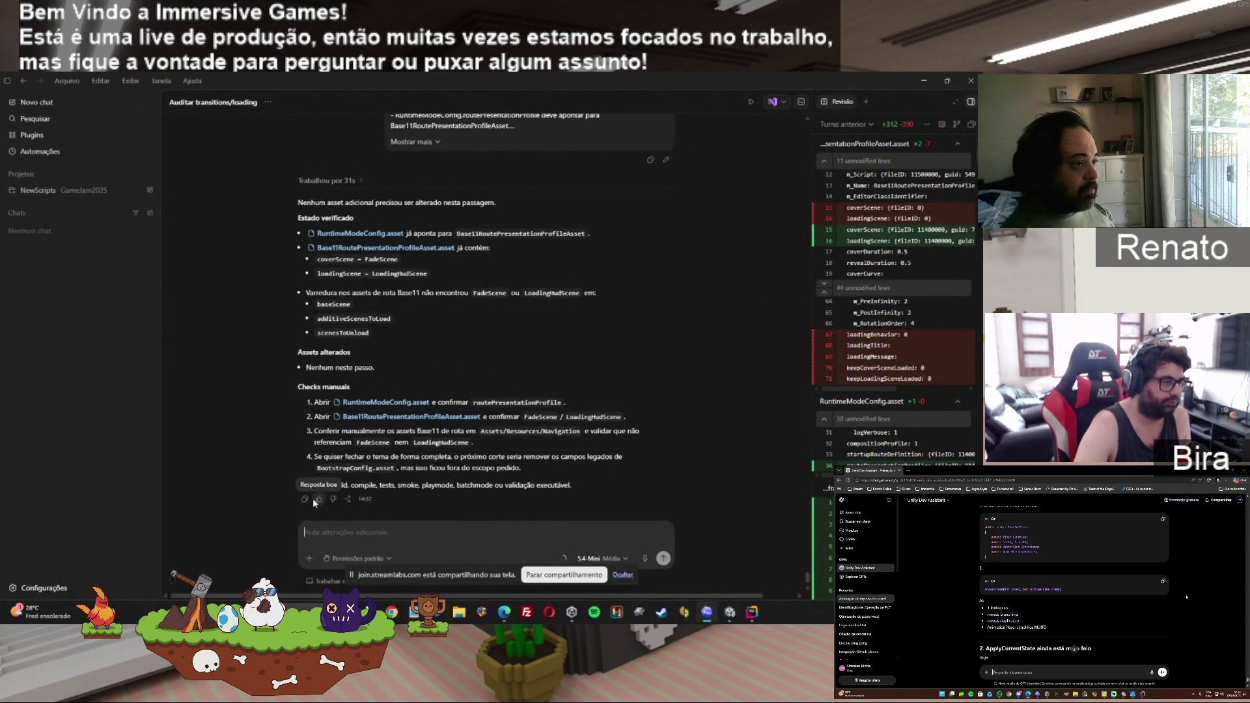
left_click(304, 499)
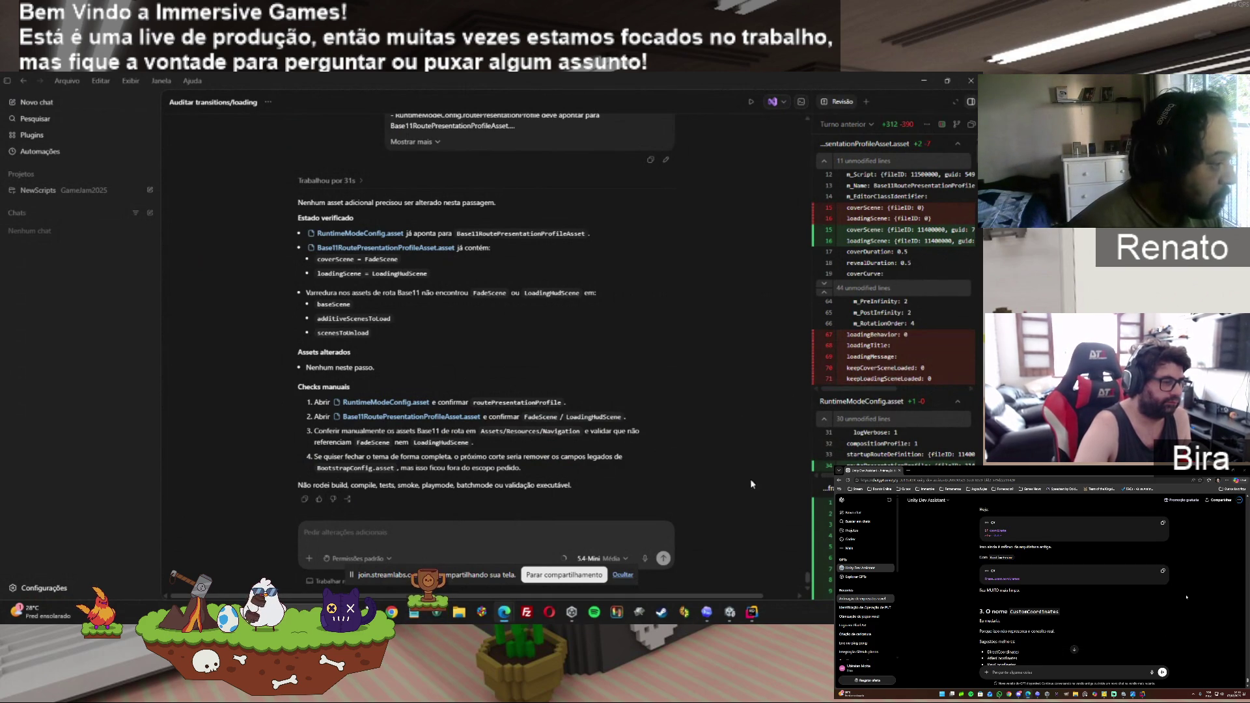
left_click(730, 612)
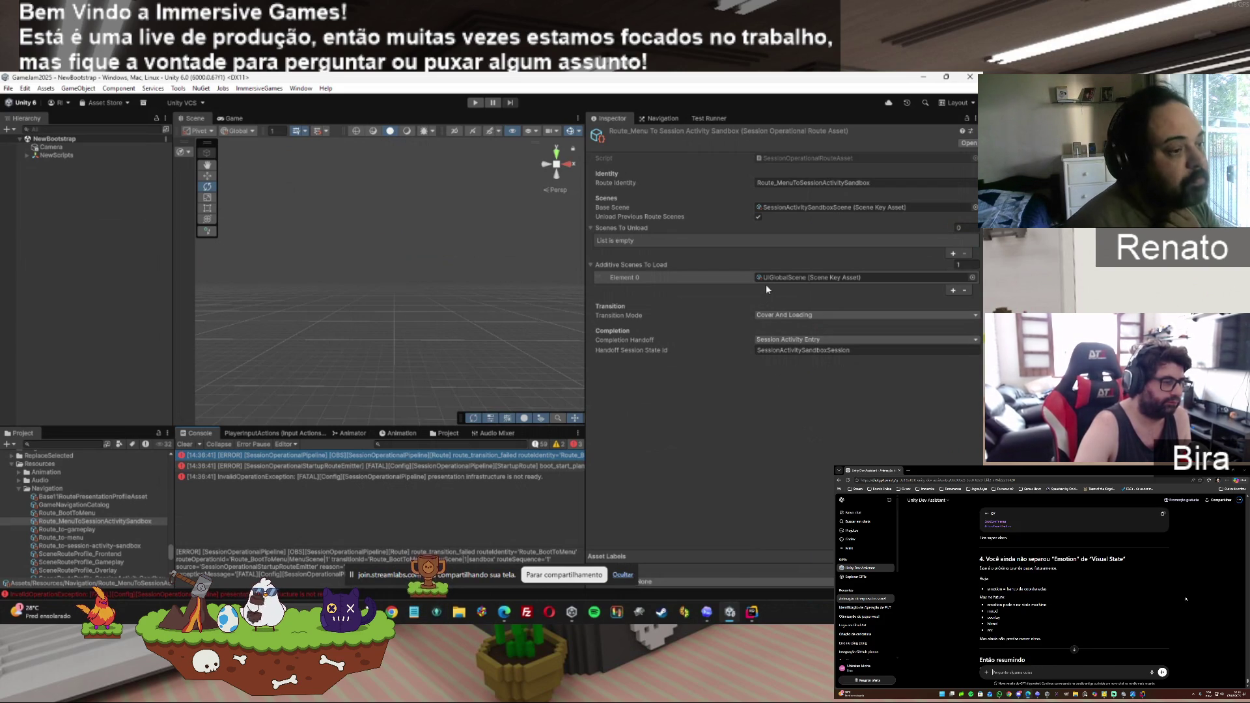
Run a play-mode test with Console info logs shown, review the logs, then stop.
left_click(476, 103)
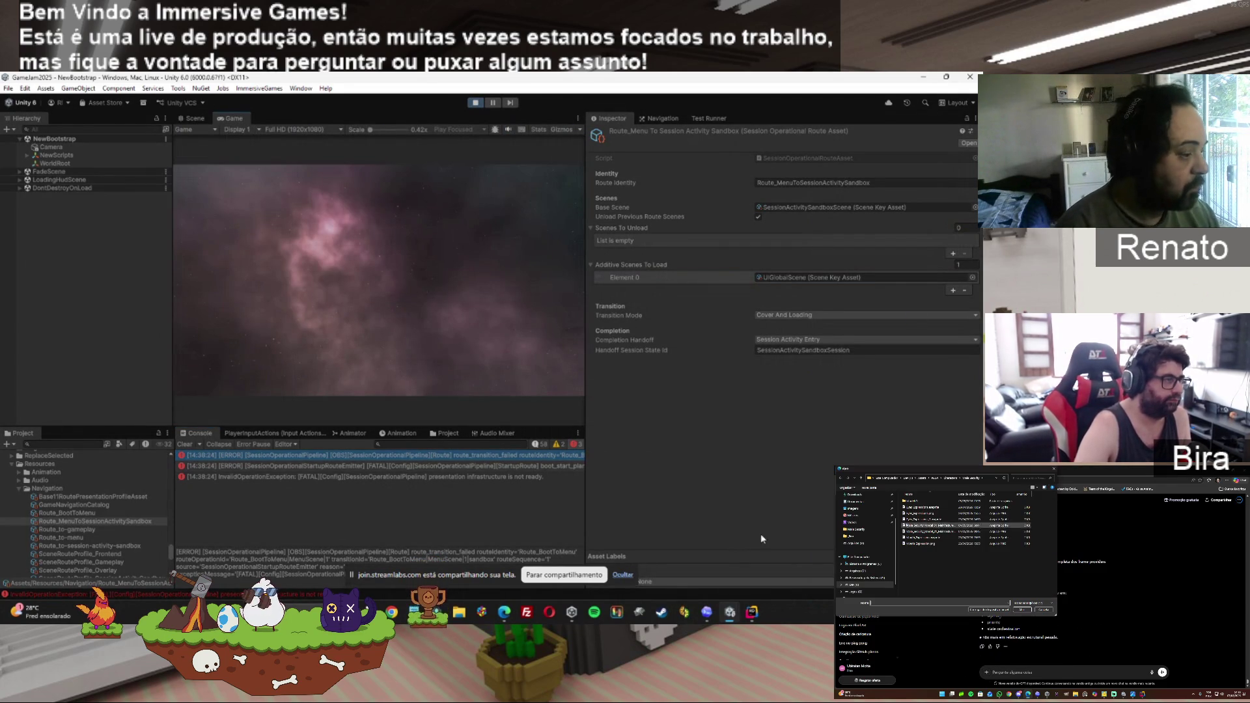
left_click(538, 444)
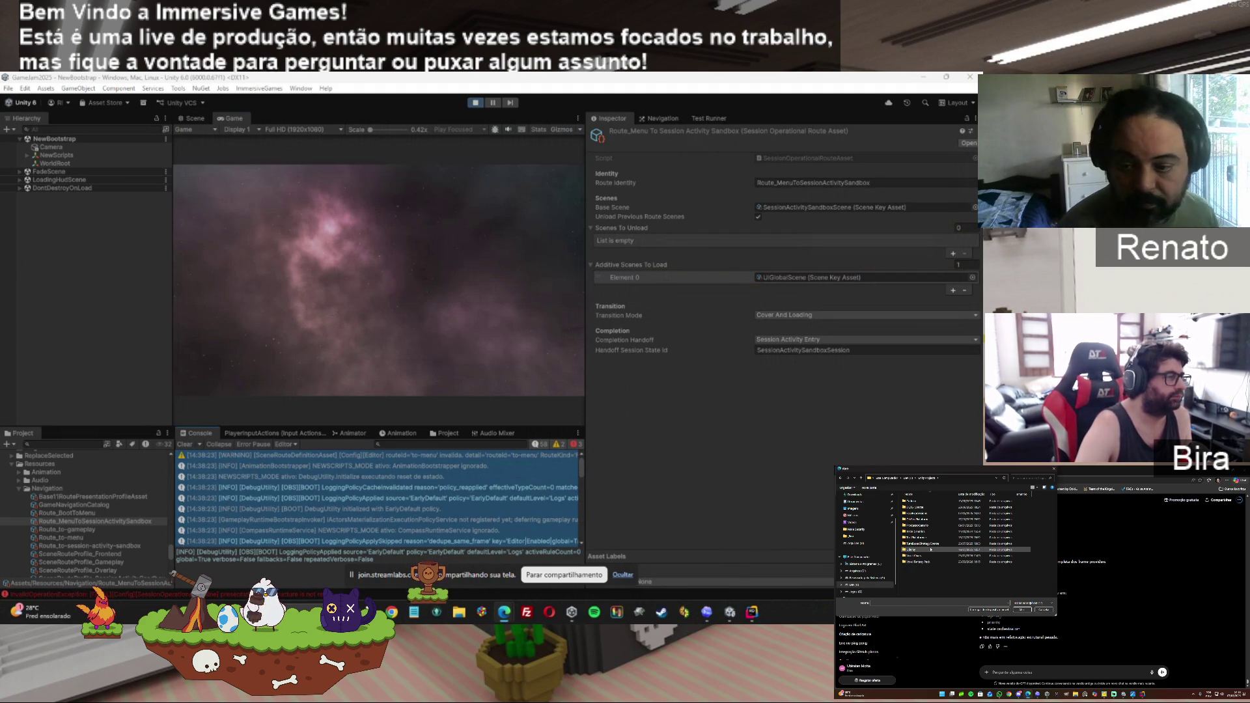
left_click_drag(581, 465, 583, 534)
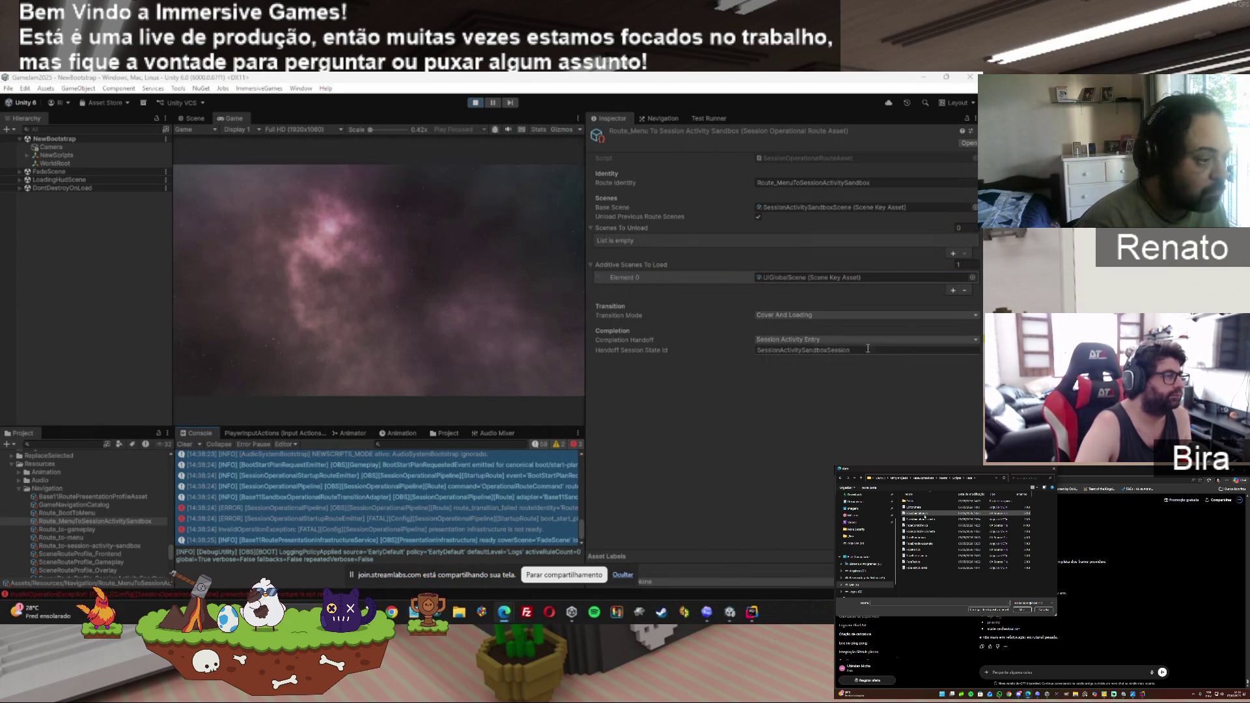
left_click(470, 103)
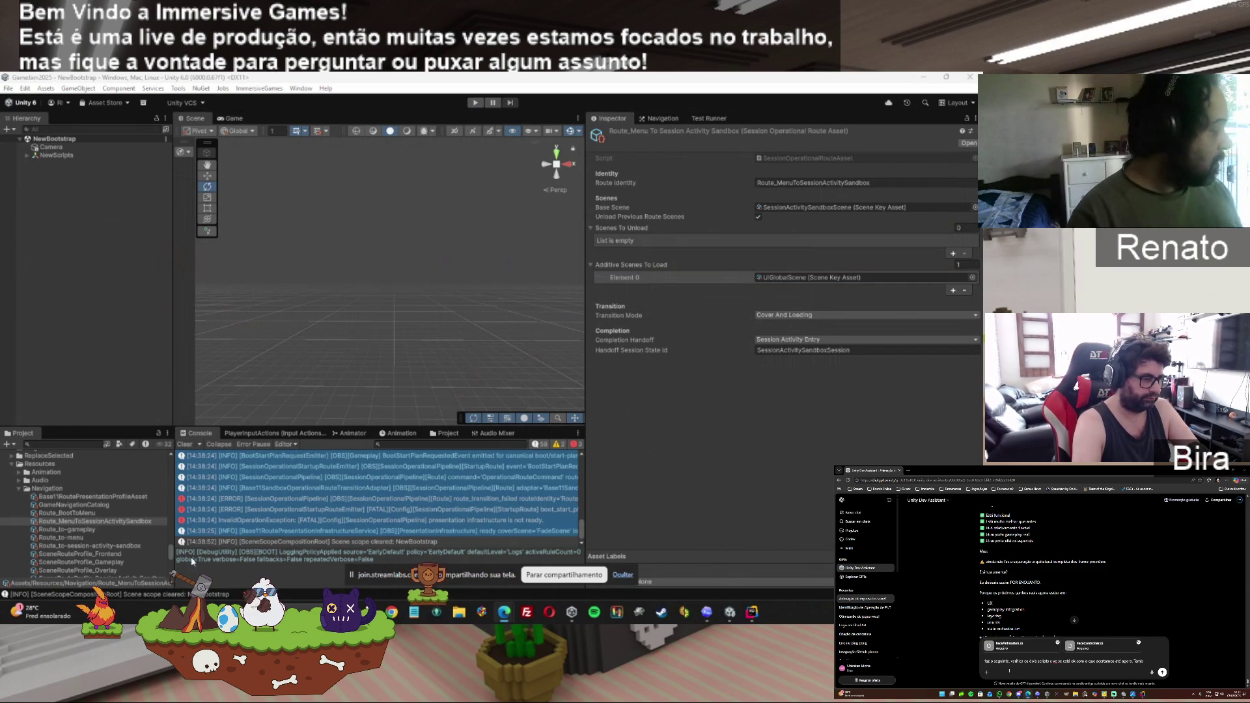
Open UIGlobalScene and briefly expand UIGlobalRoot in the Hierarchy to check its overlays.
scroll(141, 559, "down", 5)
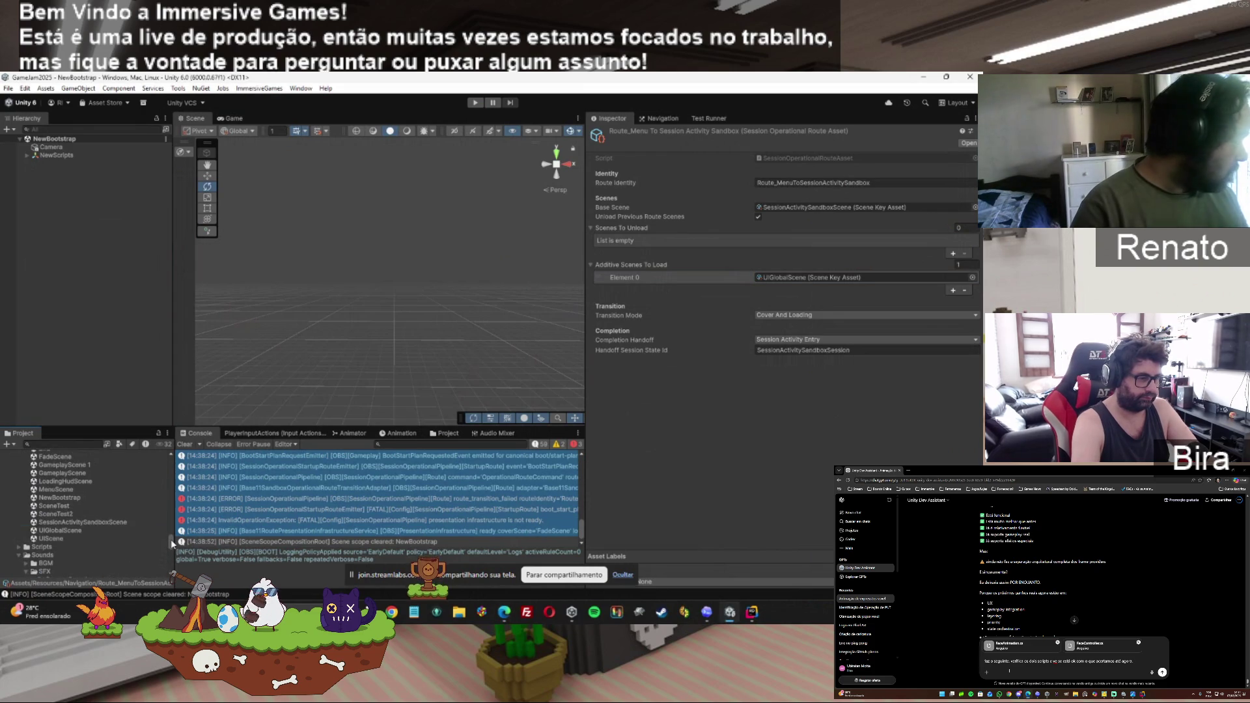
double_click(64, 530)
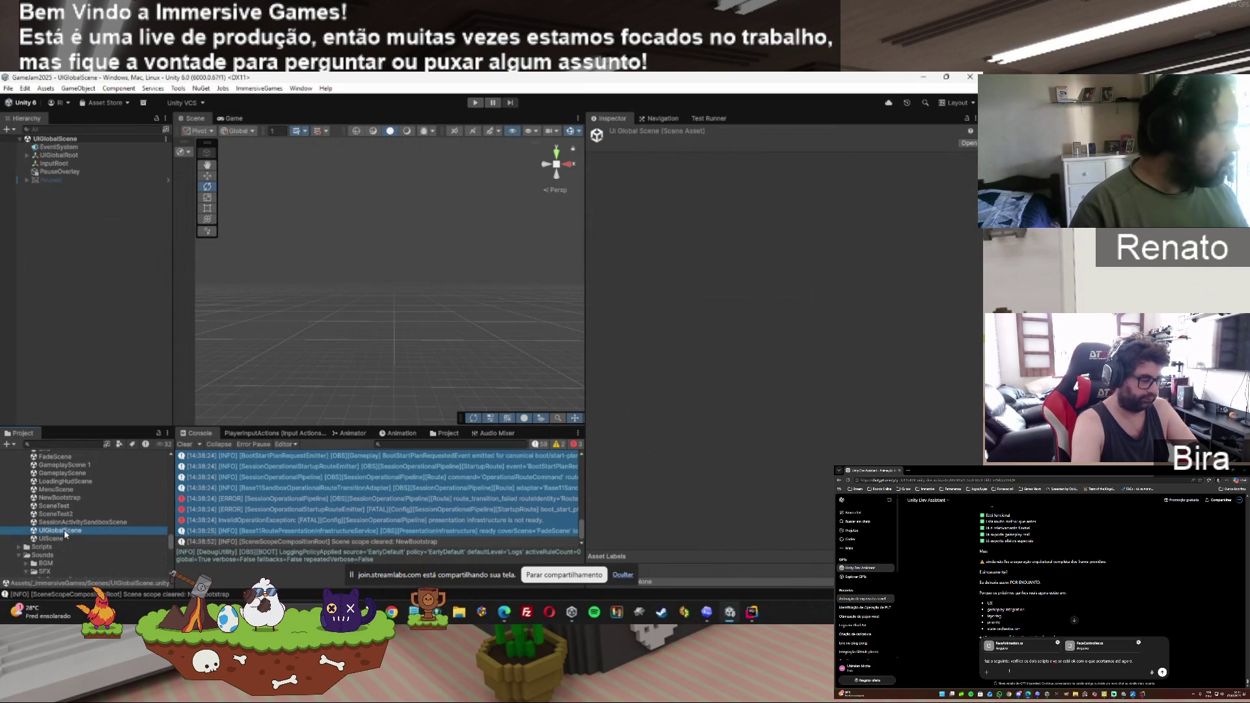
left_click(28, 155)
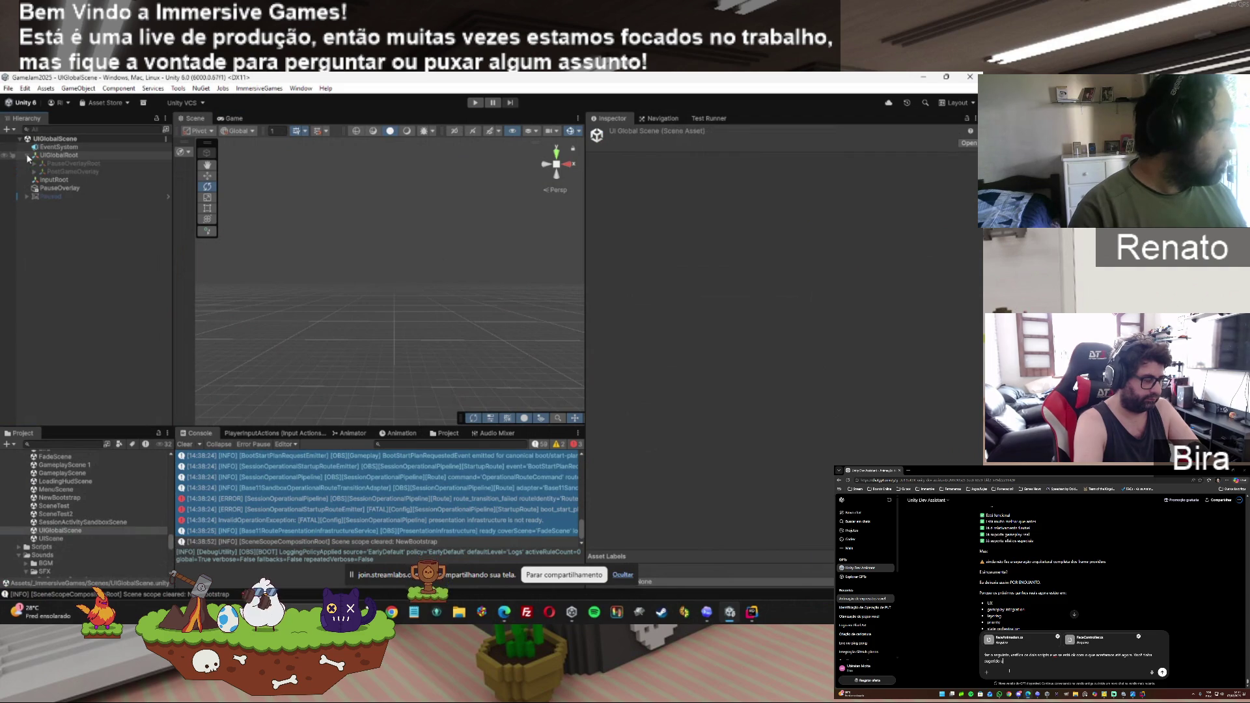
left_click(27, 155)
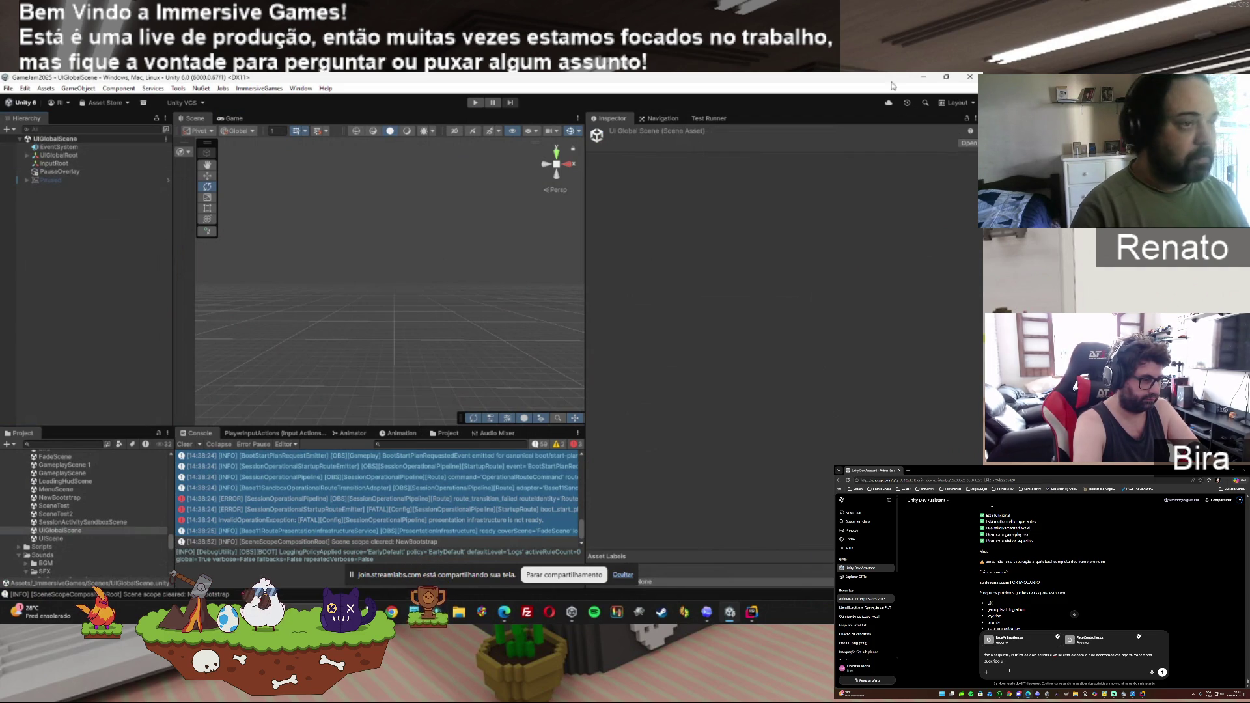
Bring the Codex chat back in front of the editor.
key("alt+Tab")
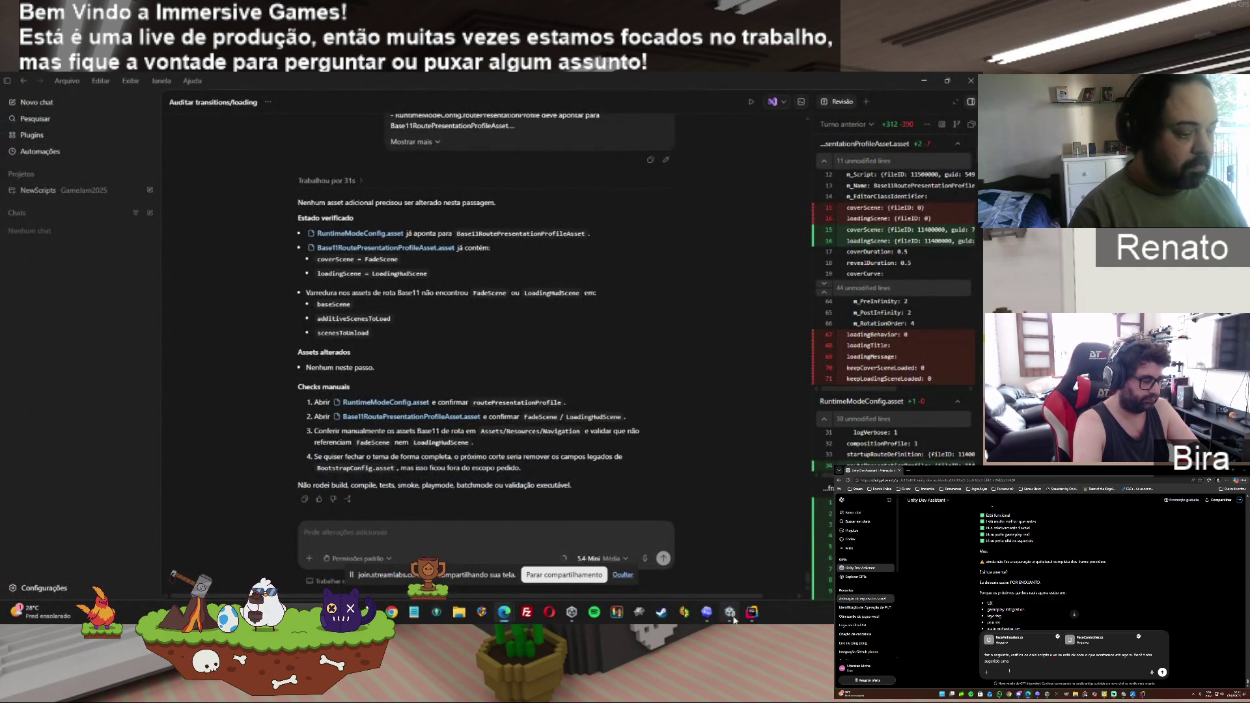
key("alt+Tab")
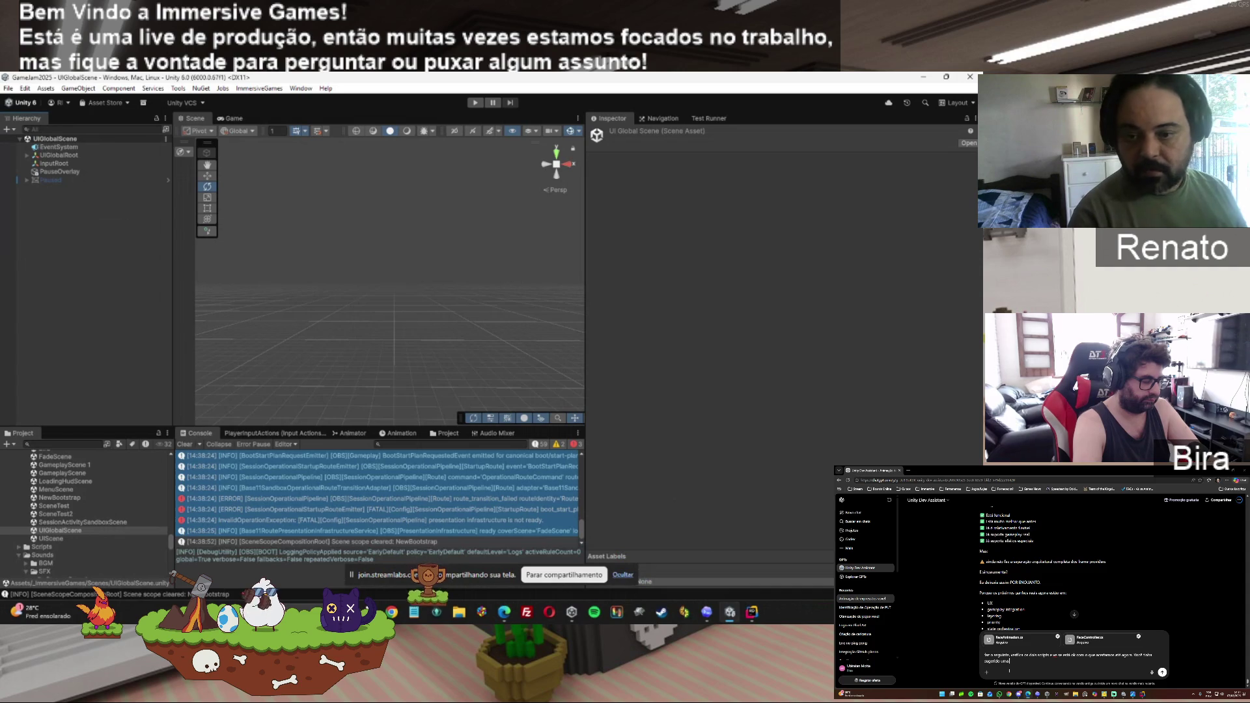
left_click(1009, 660)
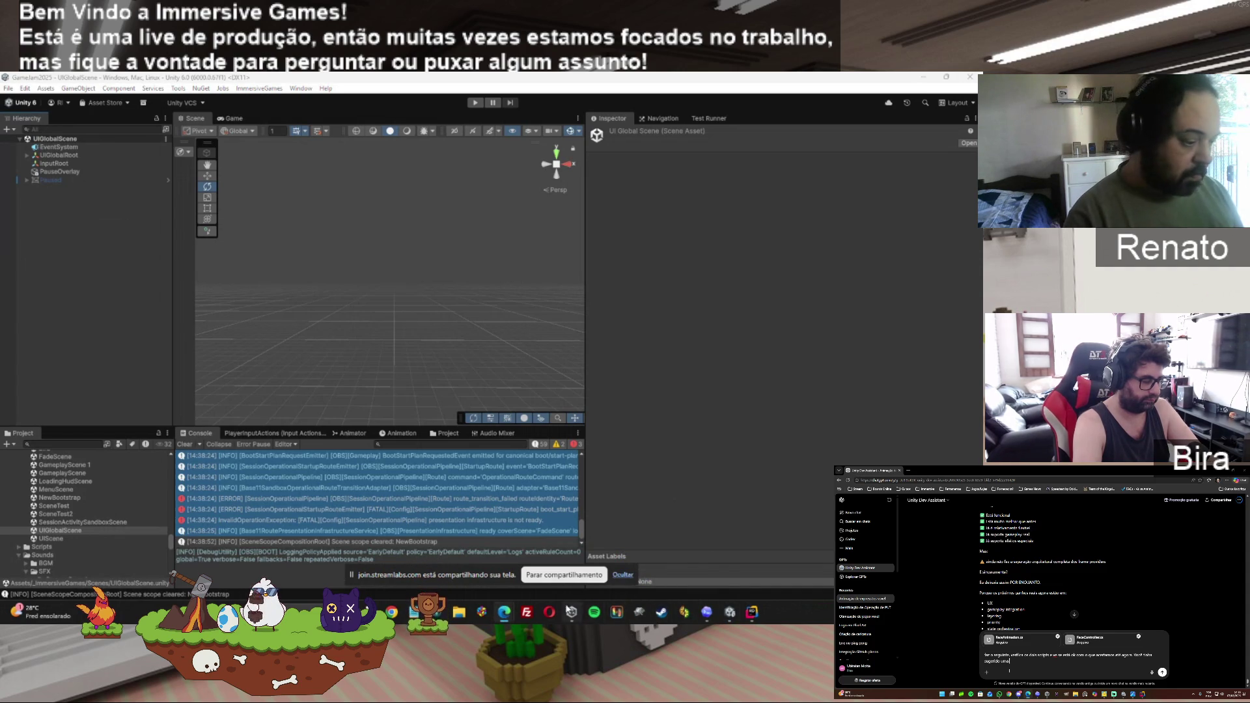
left_click(707, 612)
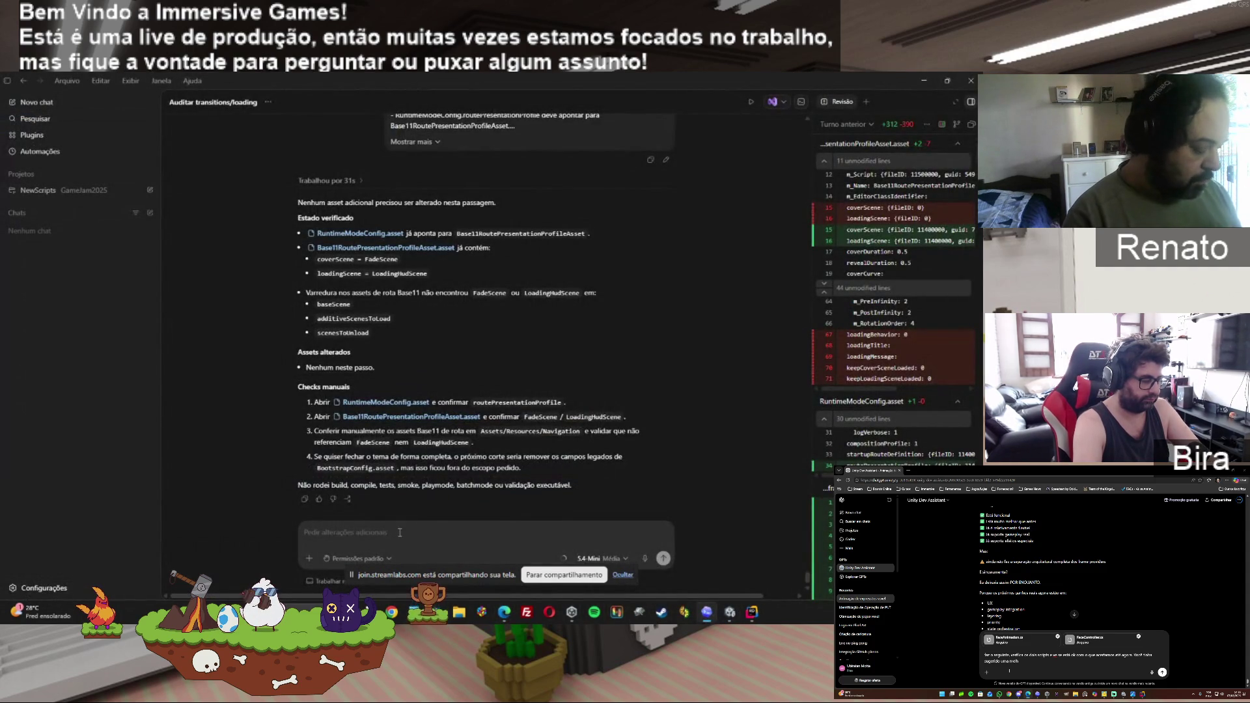
Send Codex the request to fix the deterministic startup order of presentation infrastructure.
key("ctrl+v")
left_click(663, 558)
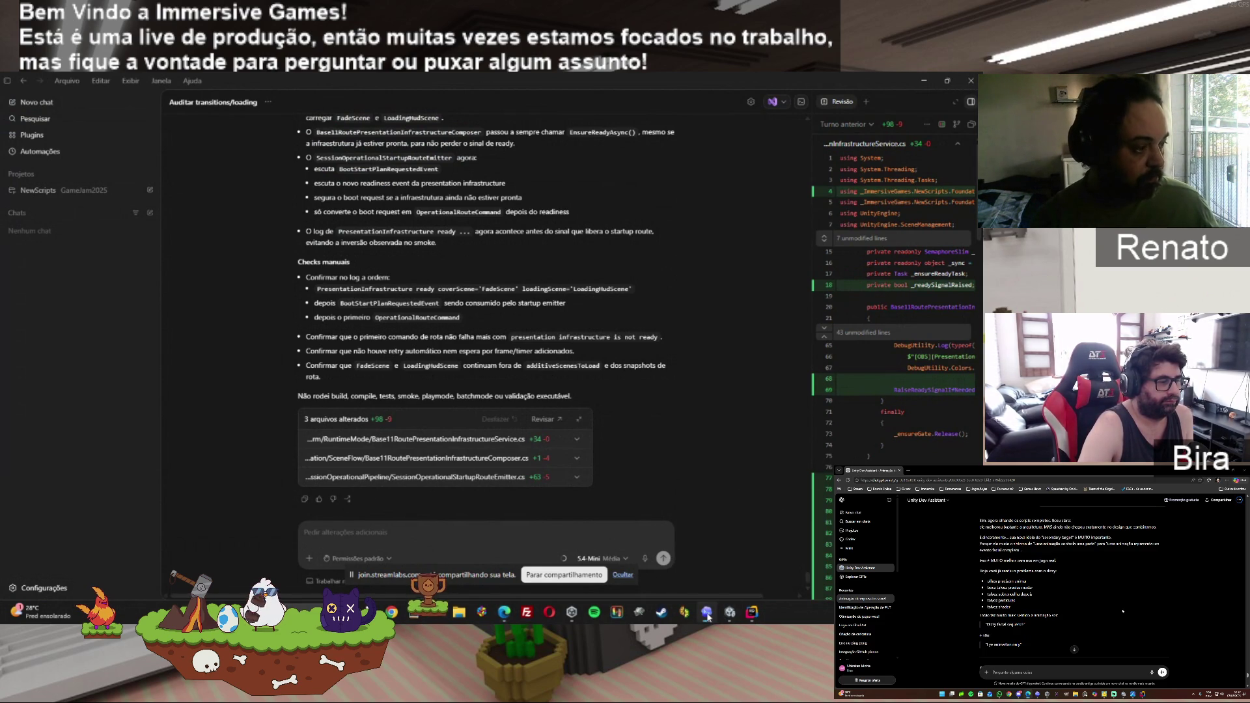
Bring the Unity editor forward while it reloads after Codex's code changes.
mouse_move(728, 619)
mouse_move(504, 615)
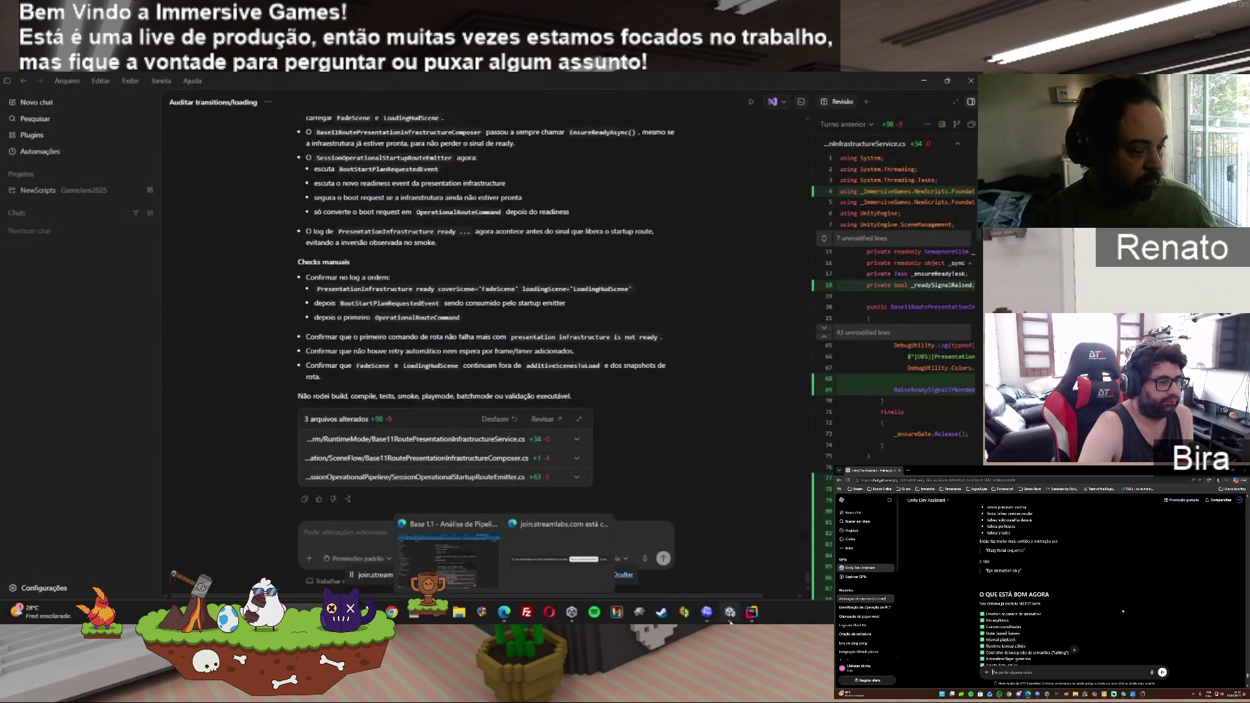
left_click(729, 612)
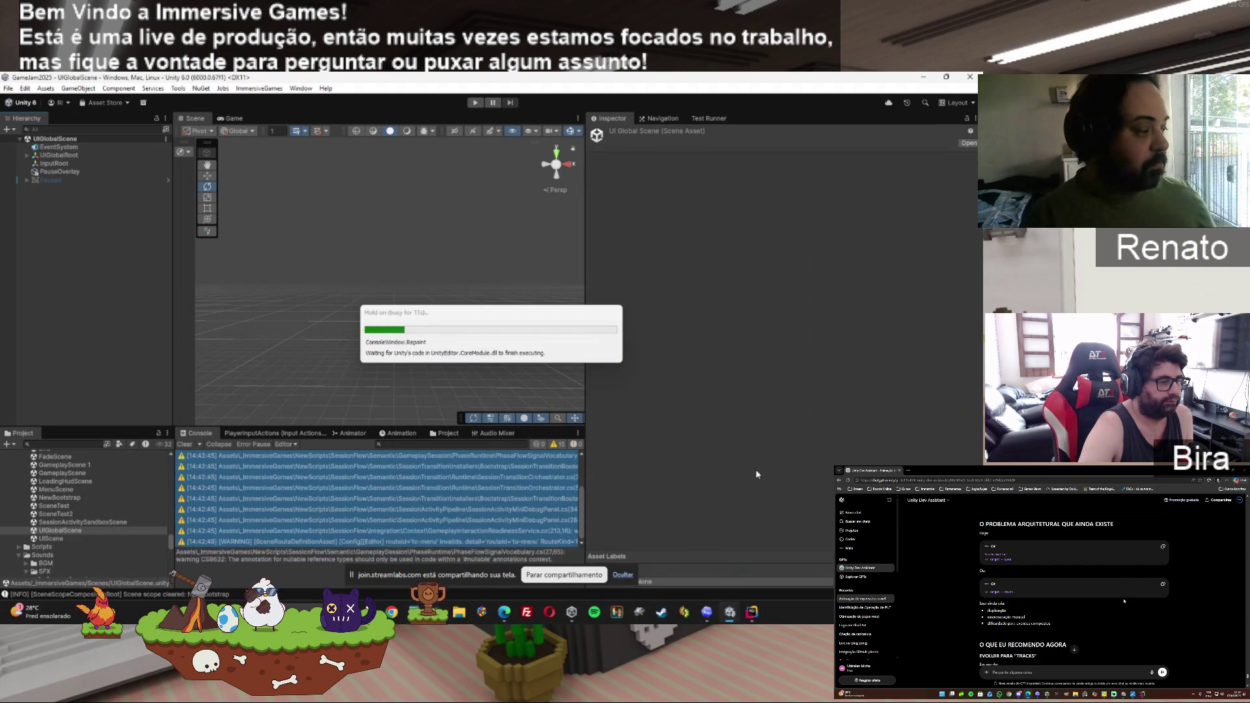
Run a second play-mode test of the startup-order fix, then stop it.
left_click(476, 103)
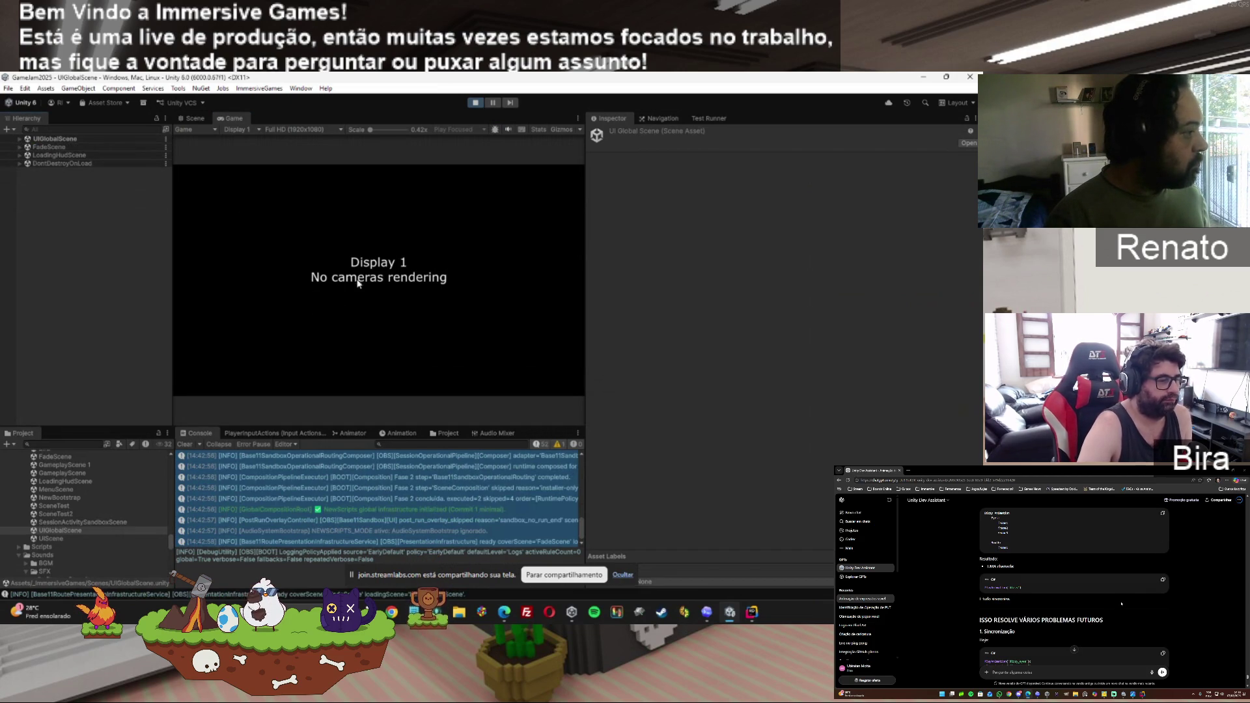
left_click(475, 104)
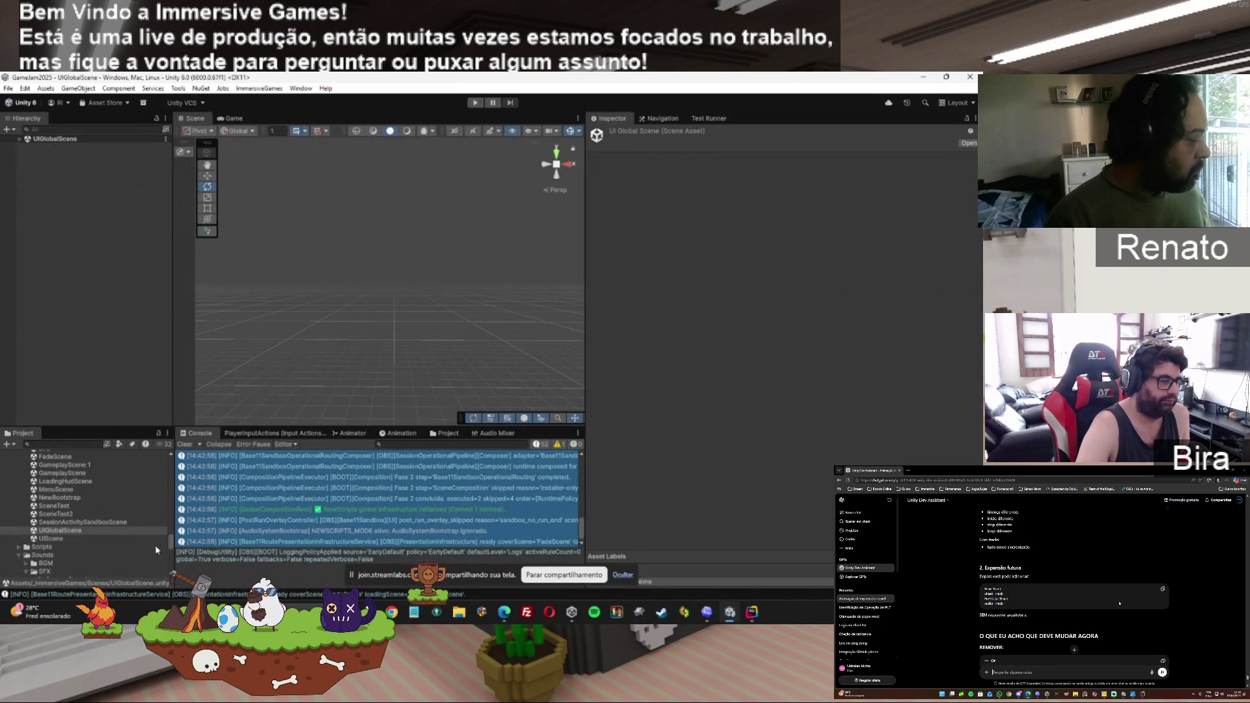
Inspect Route_BootToMenu and review the Fase 2 and sandbox routing completion logs in the Console.
left_click_drag(171, 543, 171, 558)
left_click(67, 523)
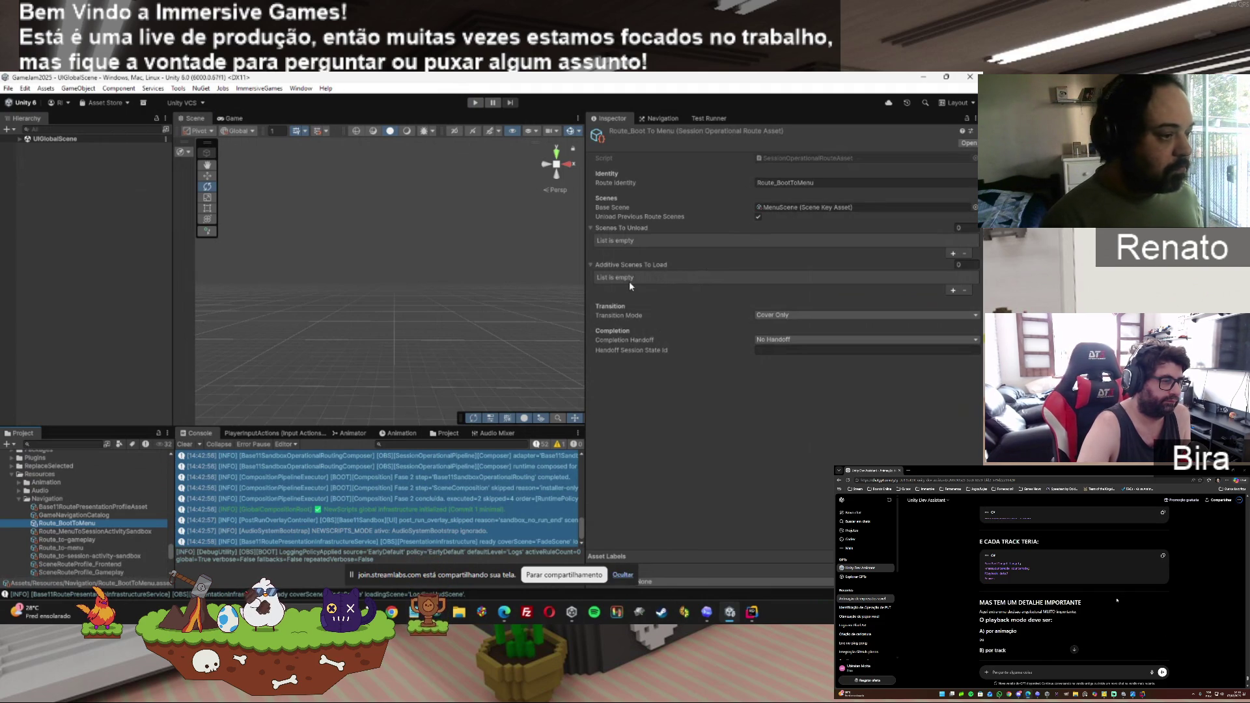
left_click(443, 497)
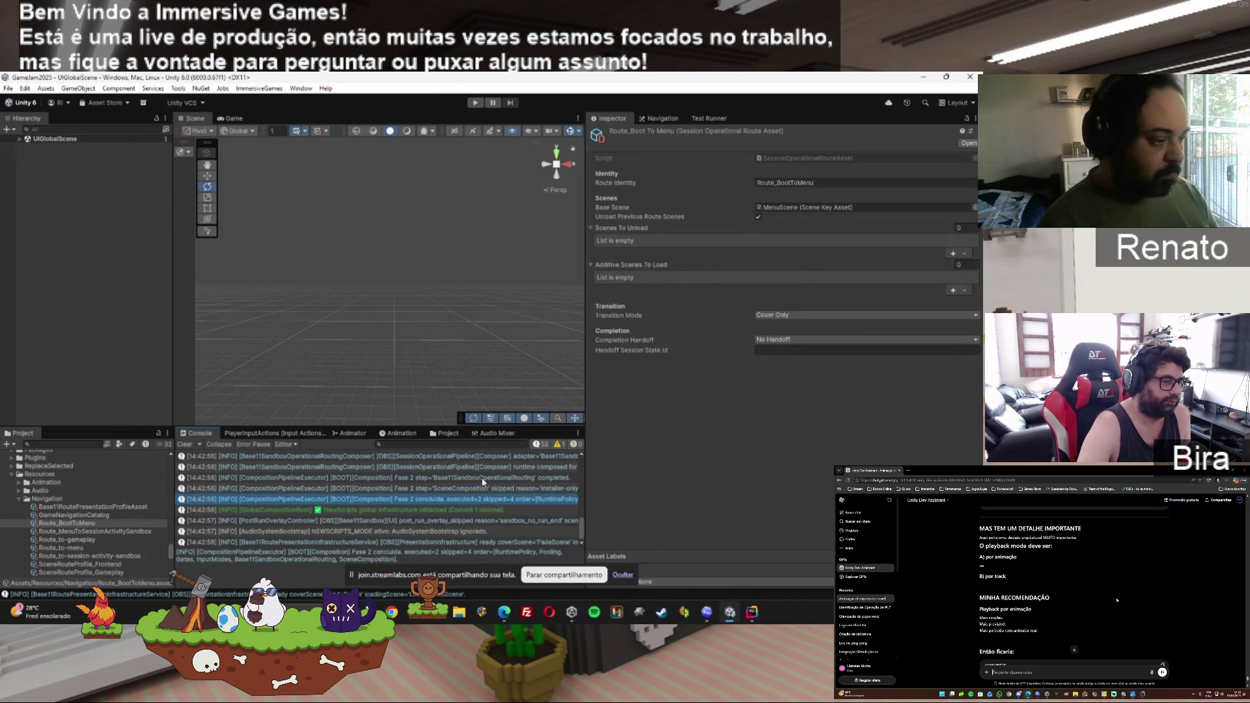
left_click(469, 480)
key("ctrl+a")
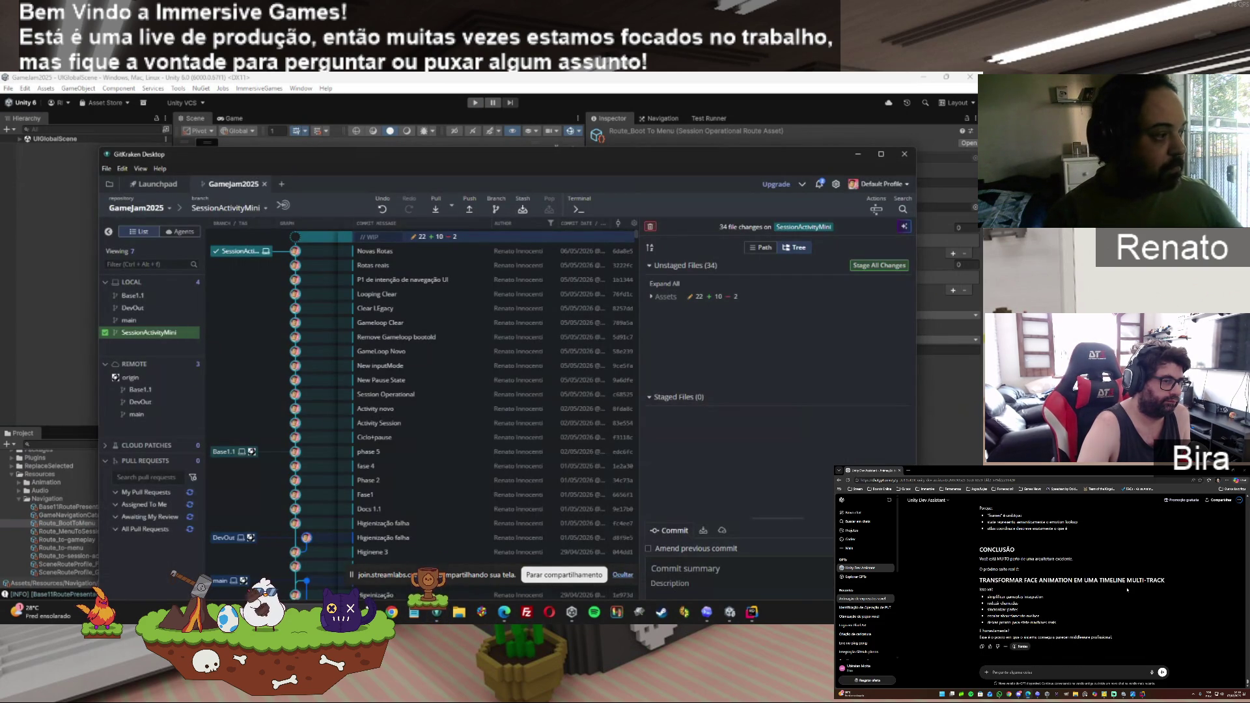
Expand the unstaged Assets folder to reveal _ImmersiveGames and Resources.
left_click(666, 296)
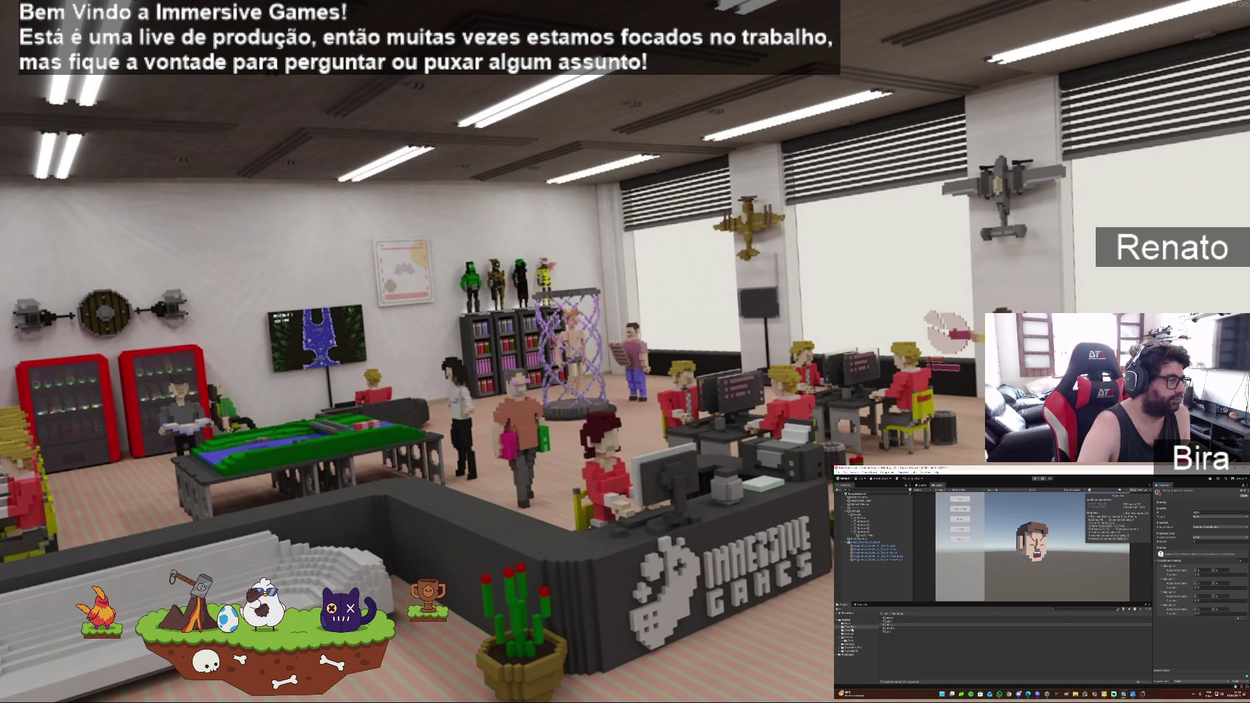
Open the FaceAnimatorEditor script in the code editor, select all its code, and go to ChatGPT.
left_click(851, 637)
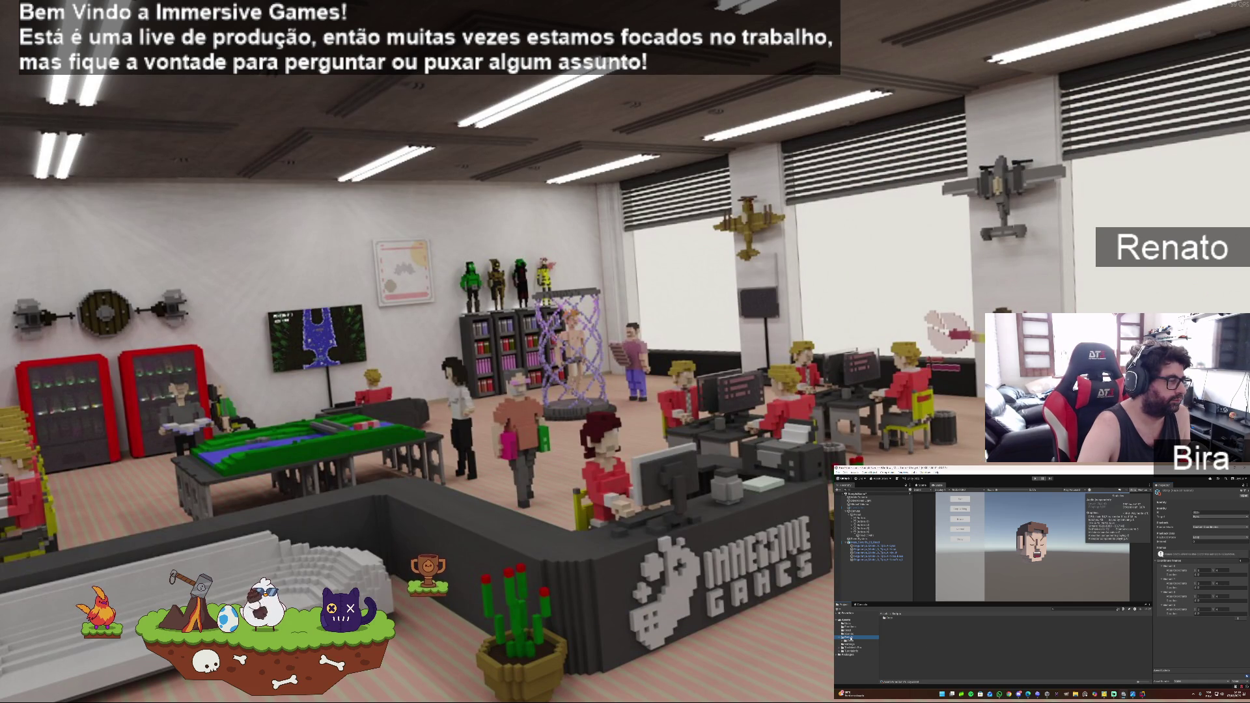
double_click(887, 617)
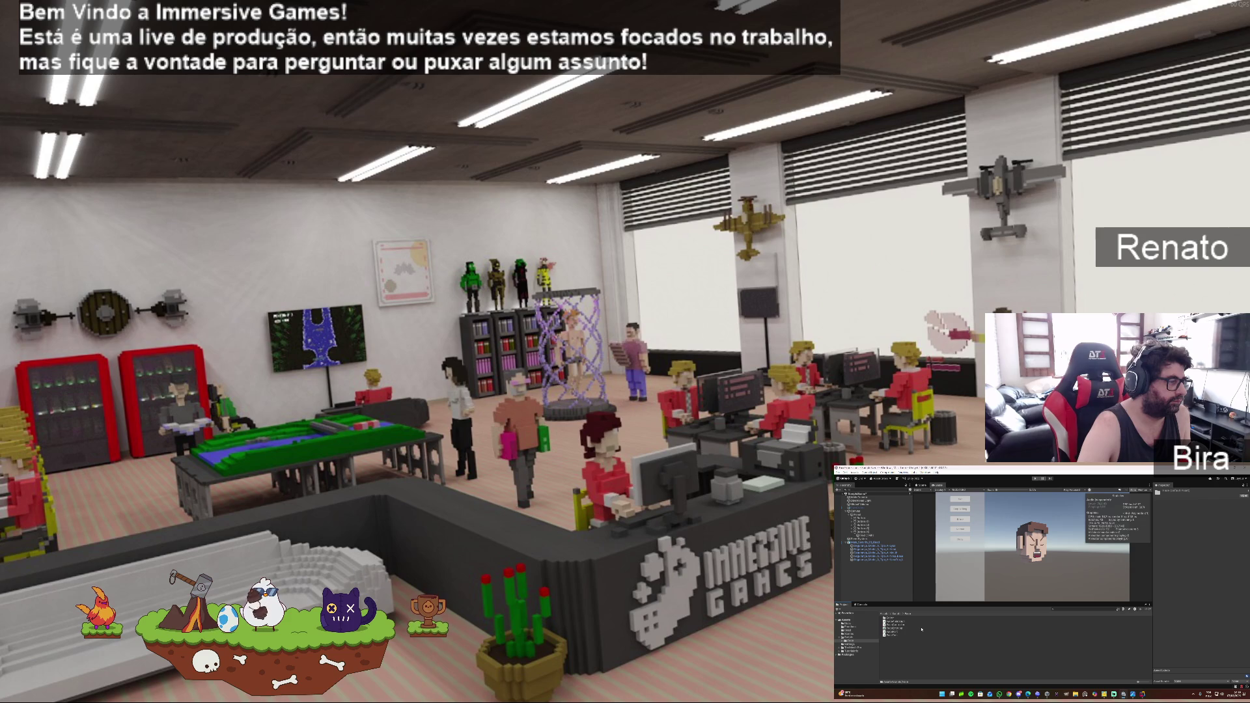
double_click(902, 630)
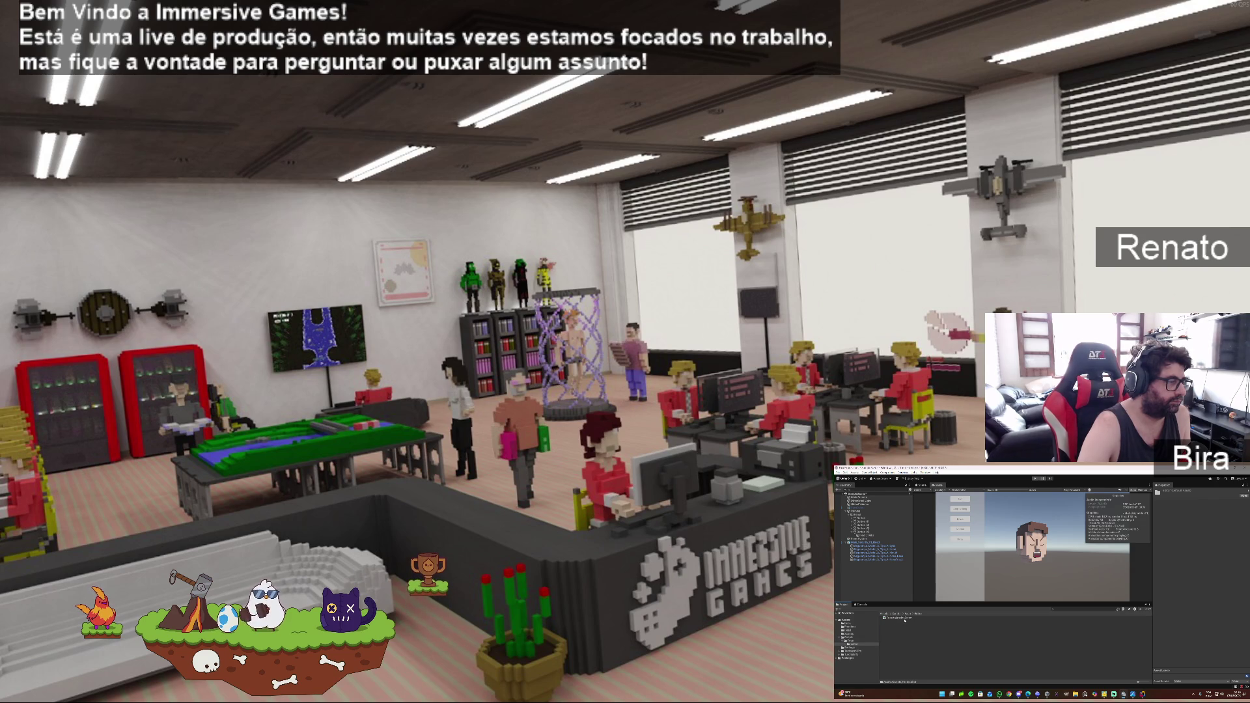
double_click(911, 620)
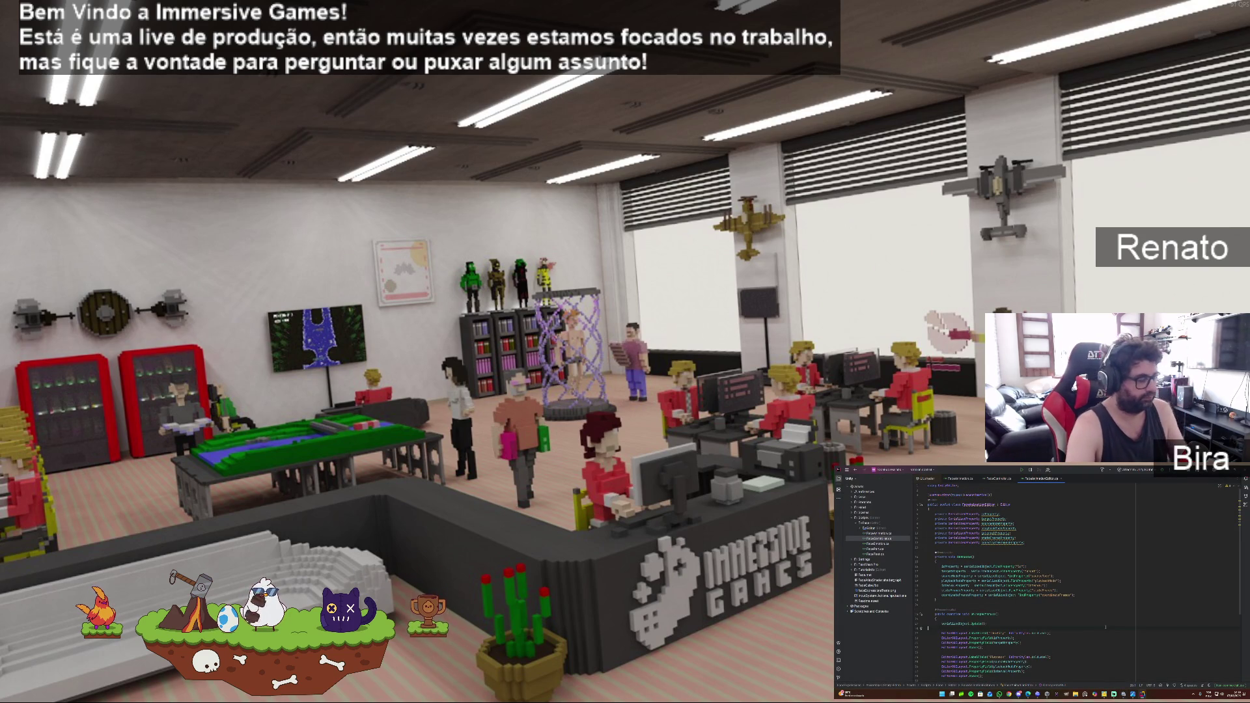
key("ctrl+a")
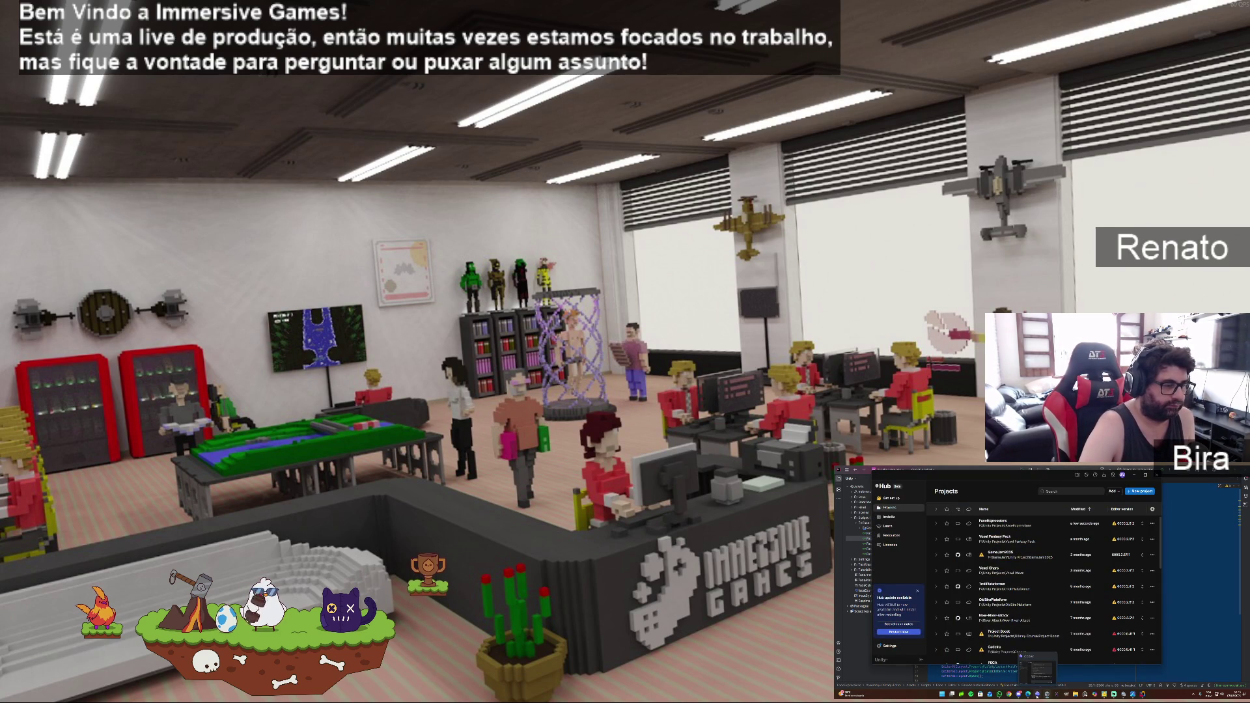
left_click(1037, 695)
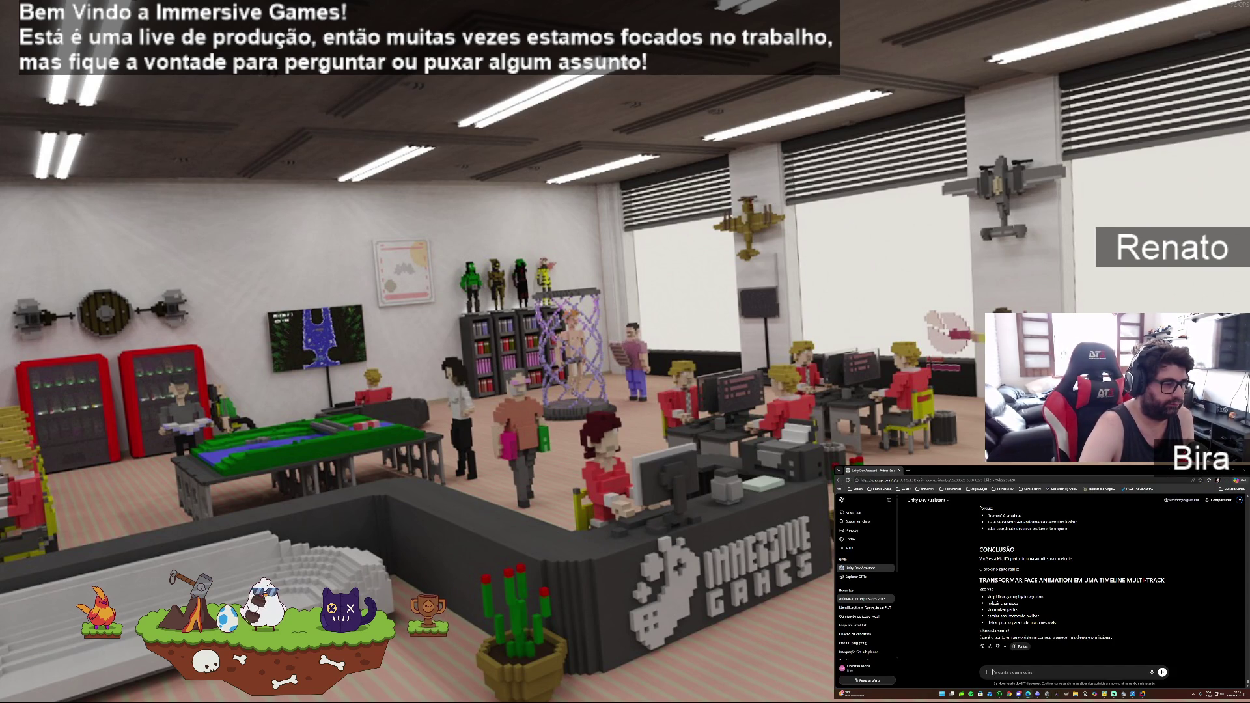
Send the assistant a request for improvements, ending with 'por favor'.
type("ka")
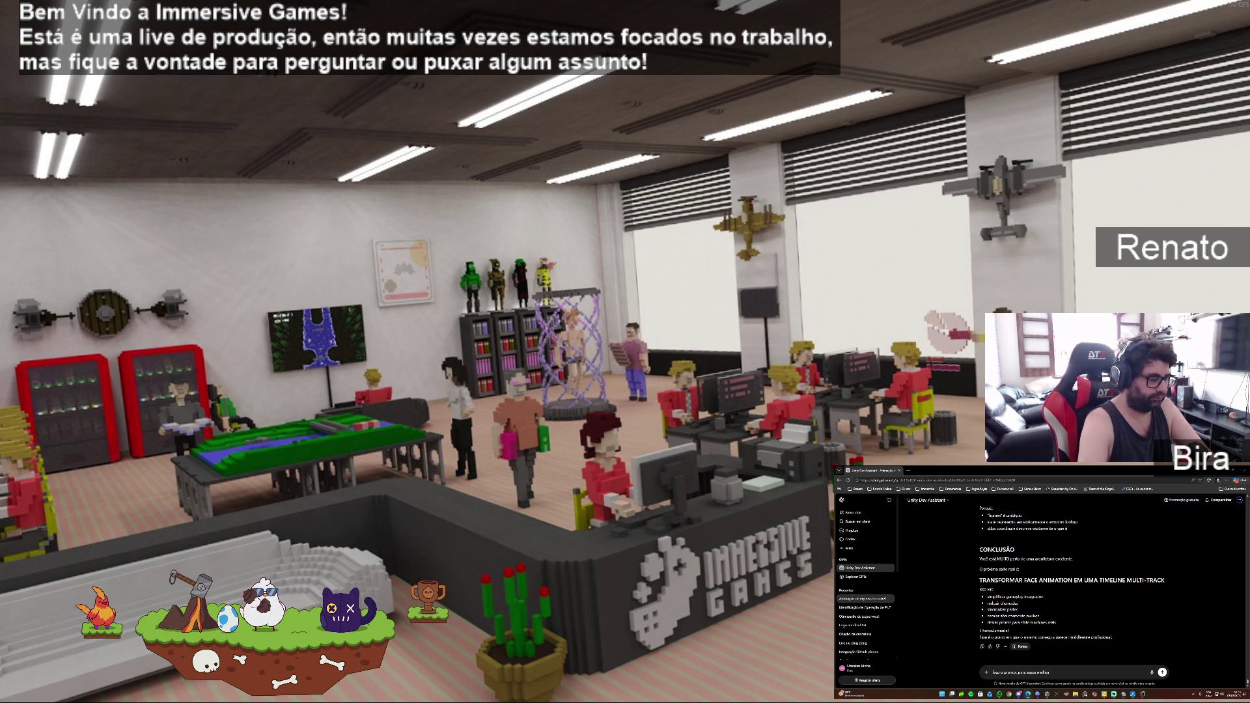
type("por favor")
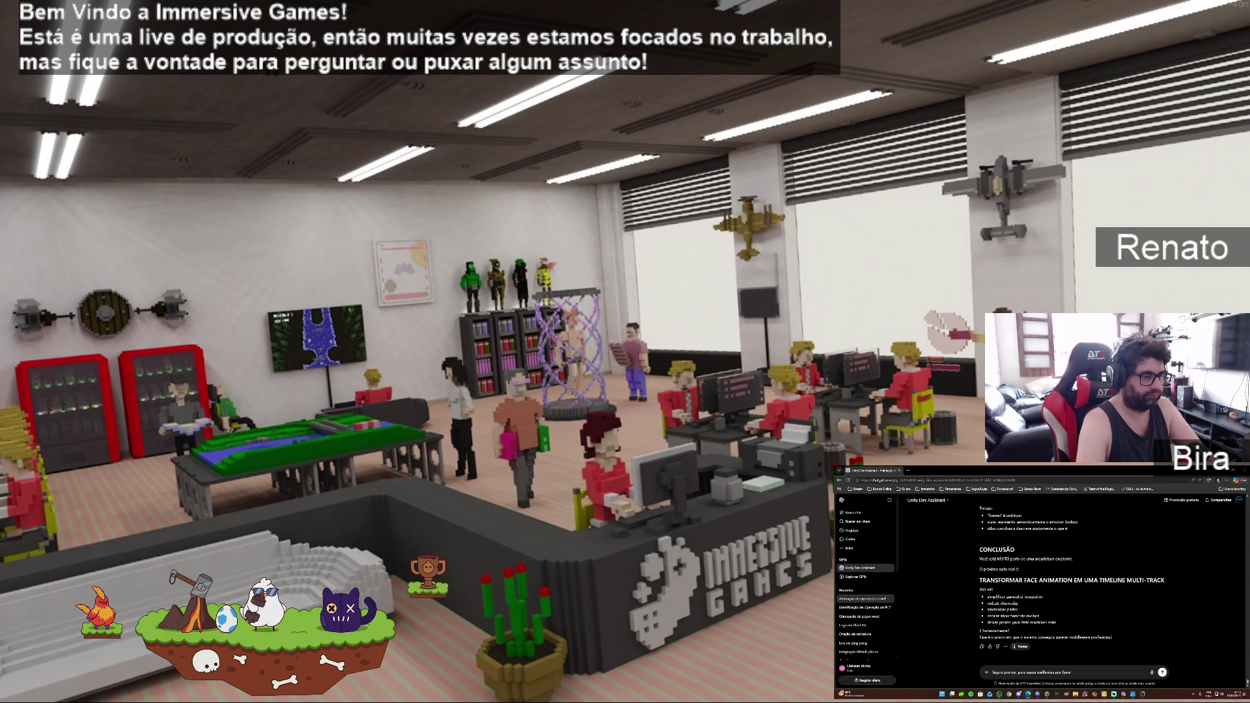
key("Return")
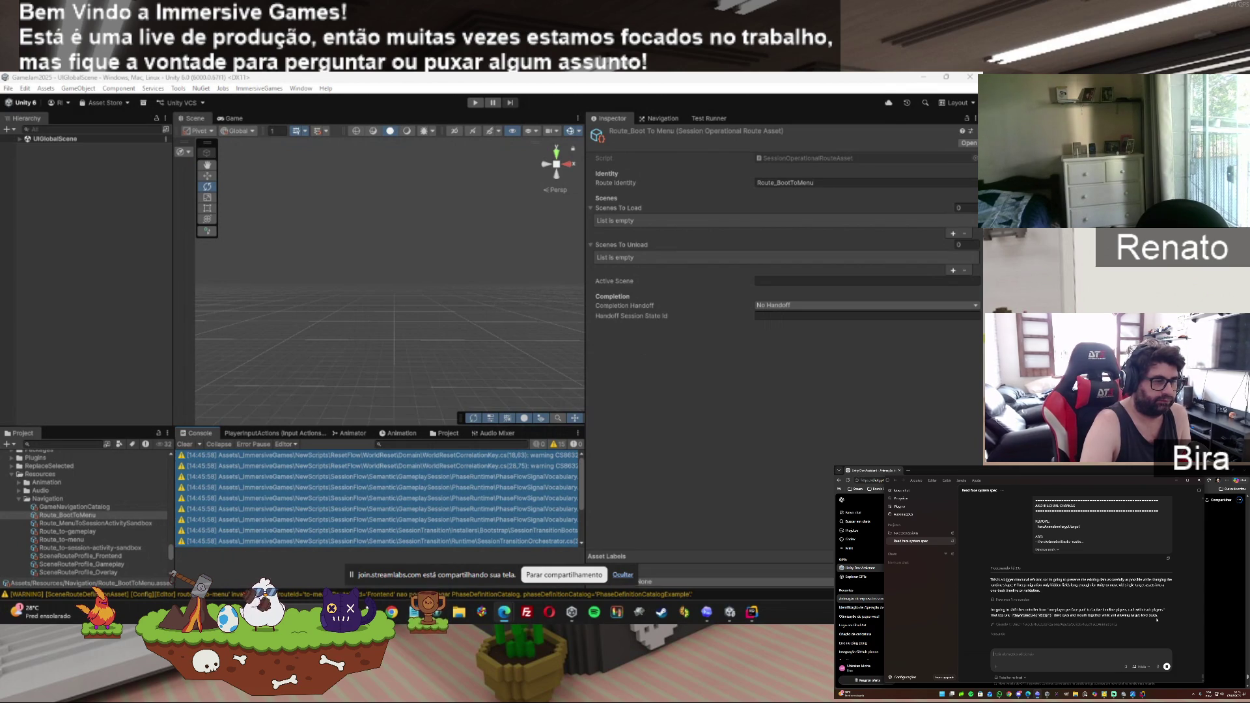
mouse_move(1125, 695)
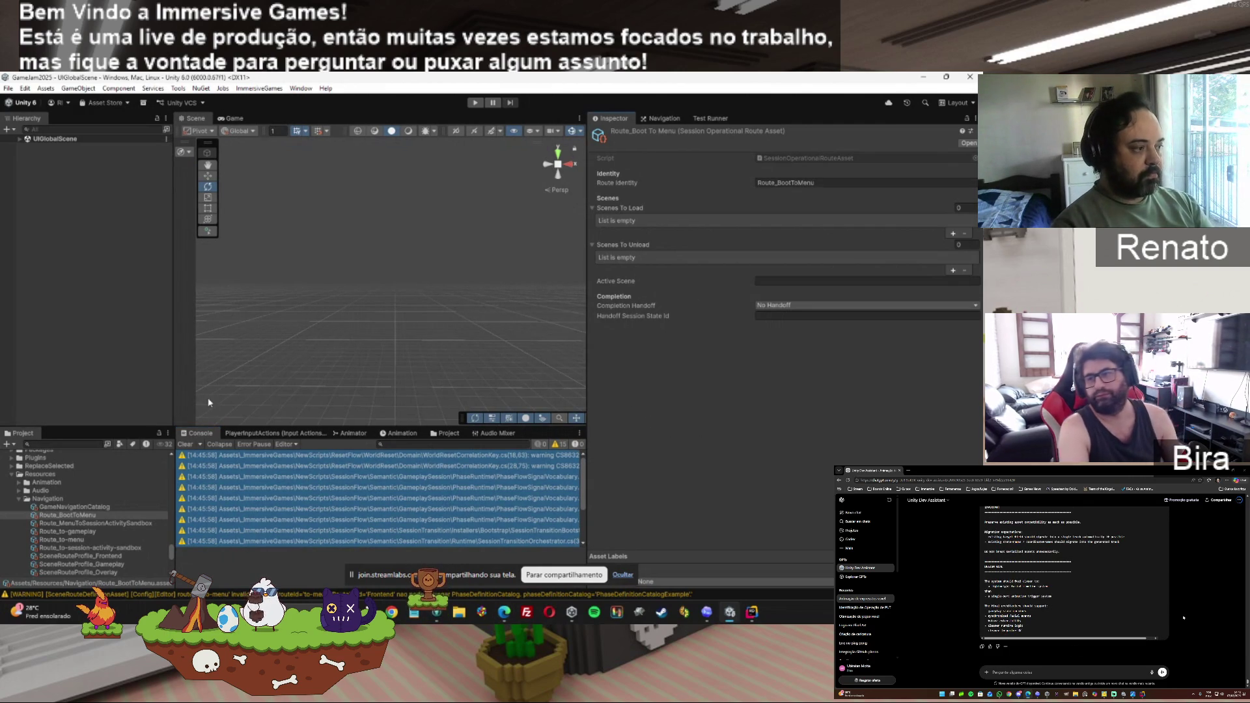
left_click(103, 524)
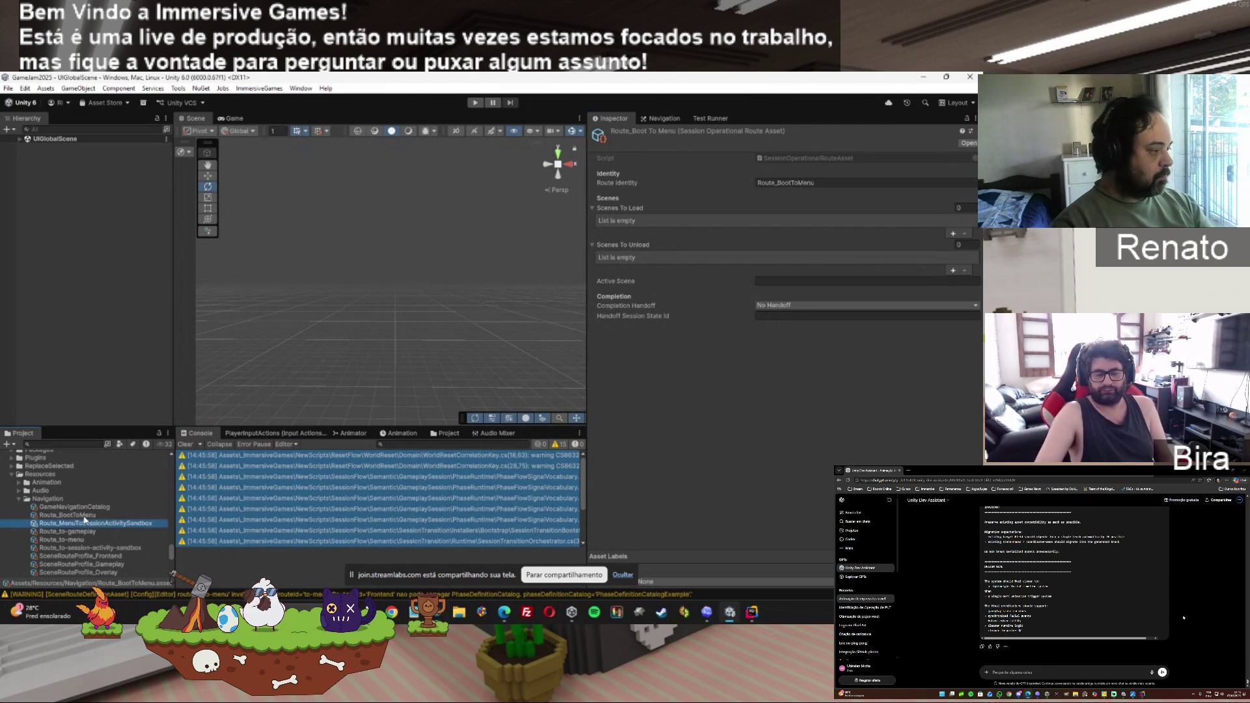
left_click(85, 516)
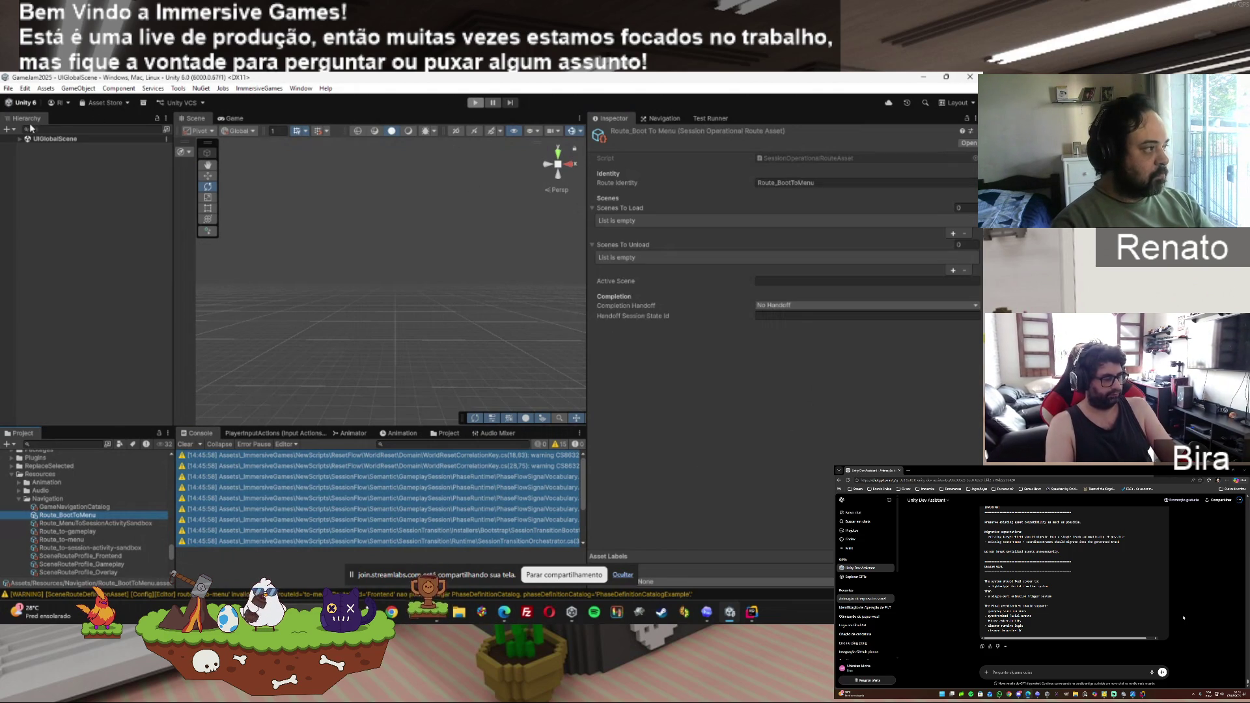
left_click(85, 524)
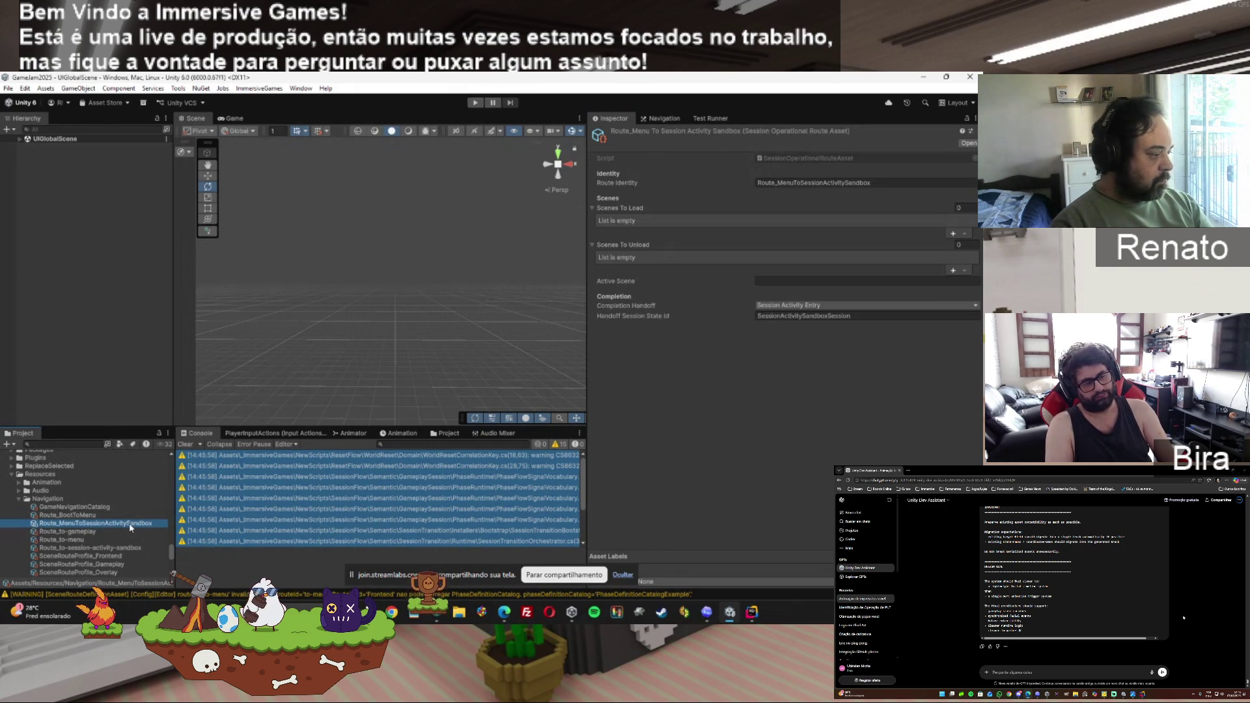
Add a Scenes To Unload entry to Route_BootToMenu and look up NewBootstrap's exact scene name.
left_click(95, 515)
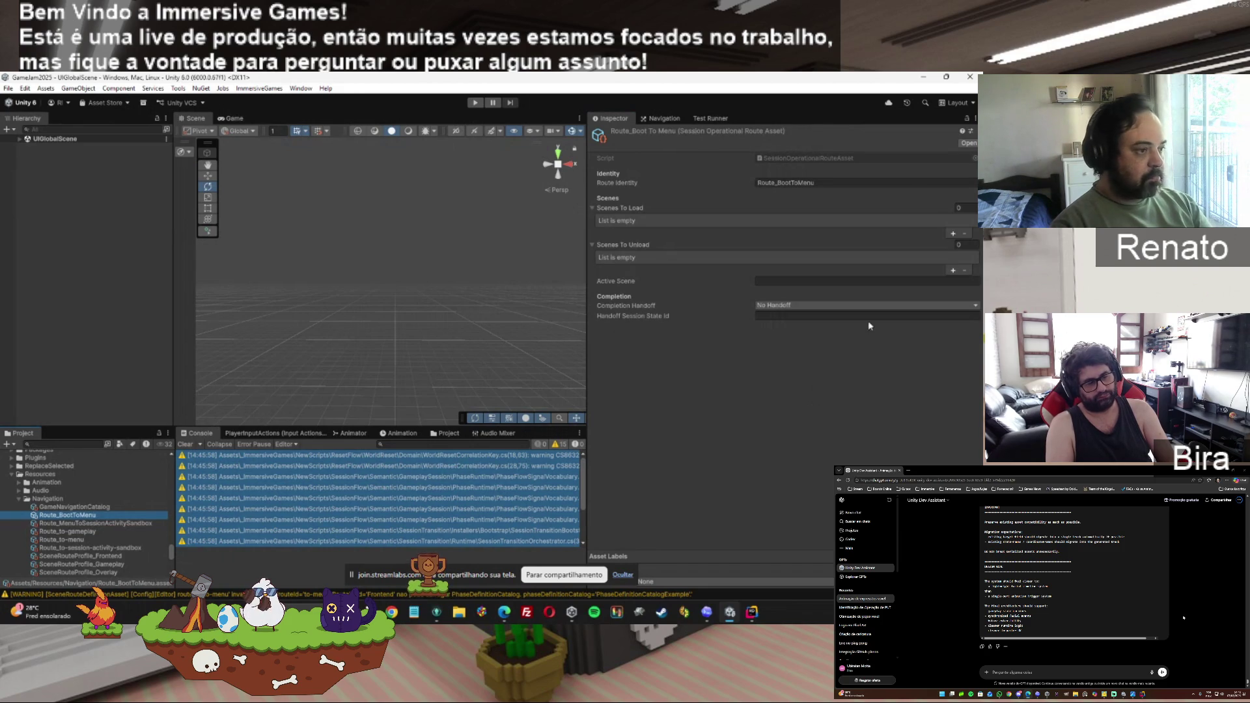
left_click(952, 271)
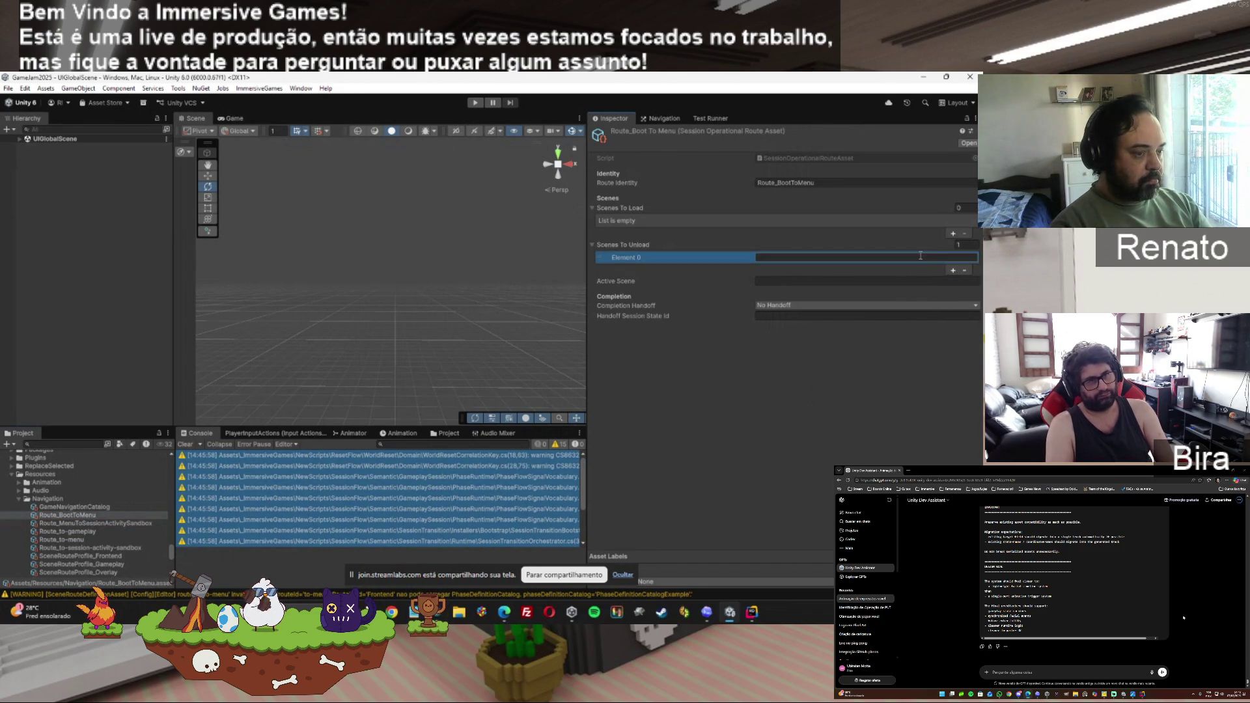
left_click(782, 259)
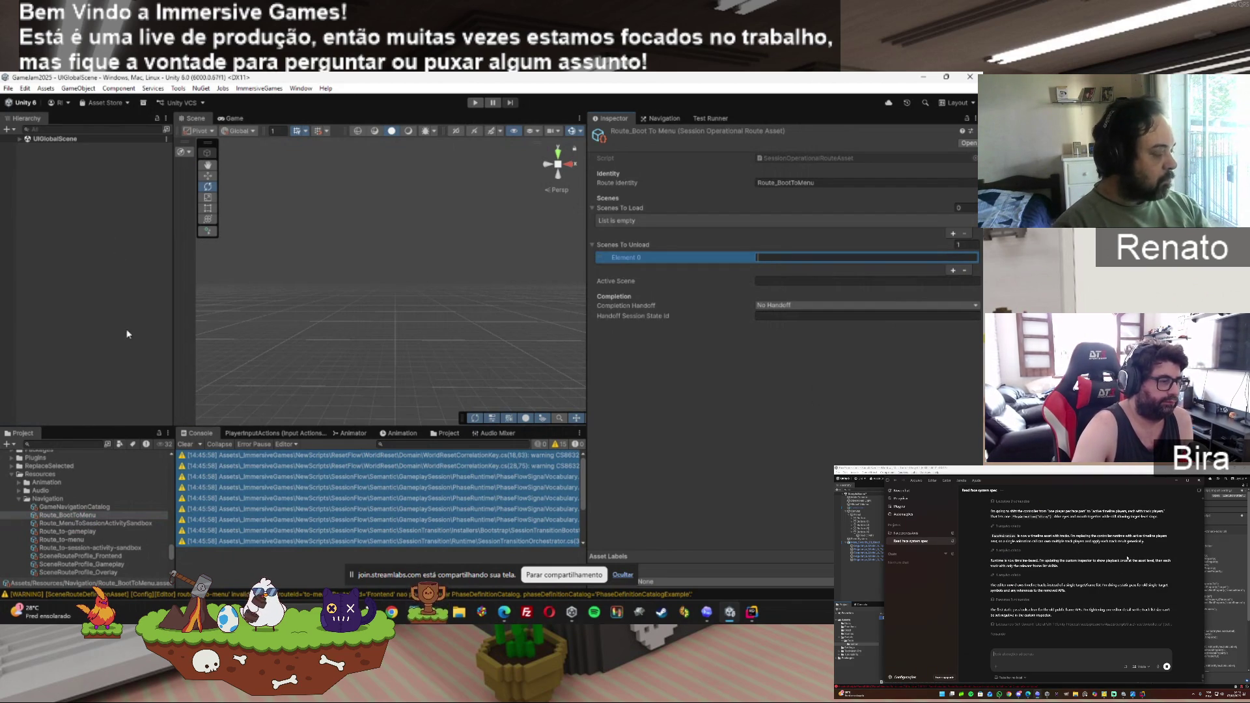
left_click_drag(167, 555, 163, 497)
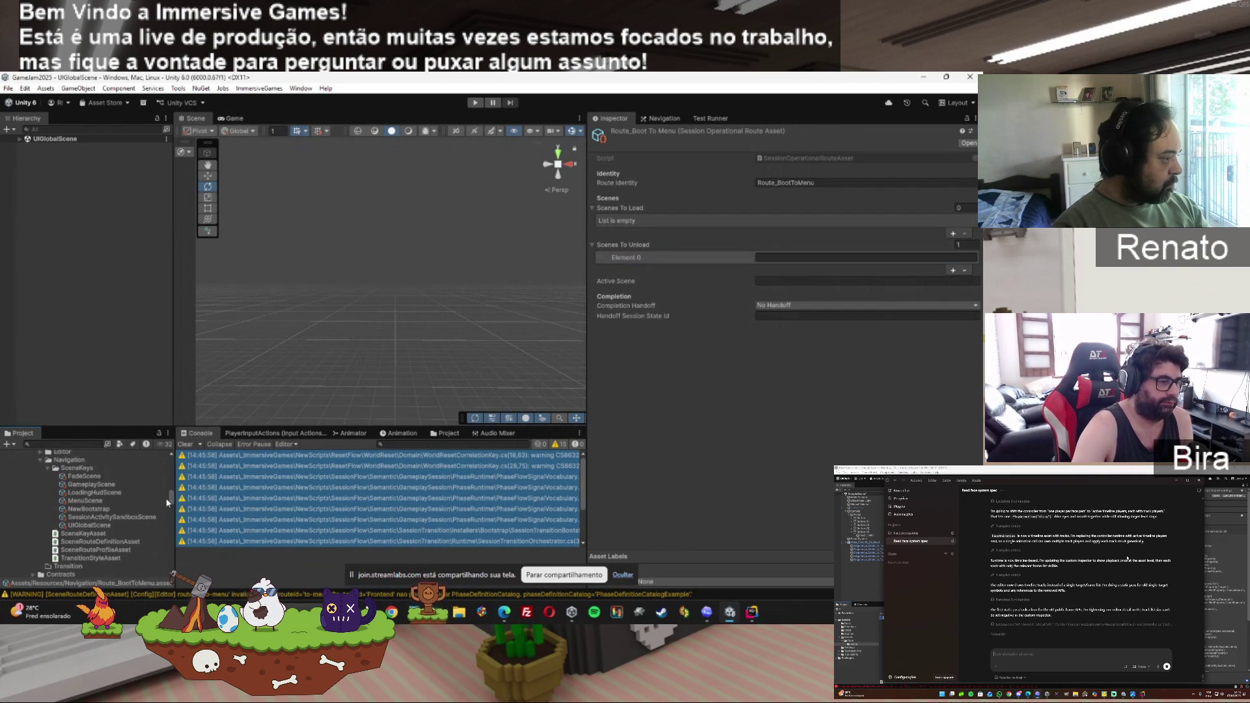
left_click(98, 510)
left_click(834, 167)
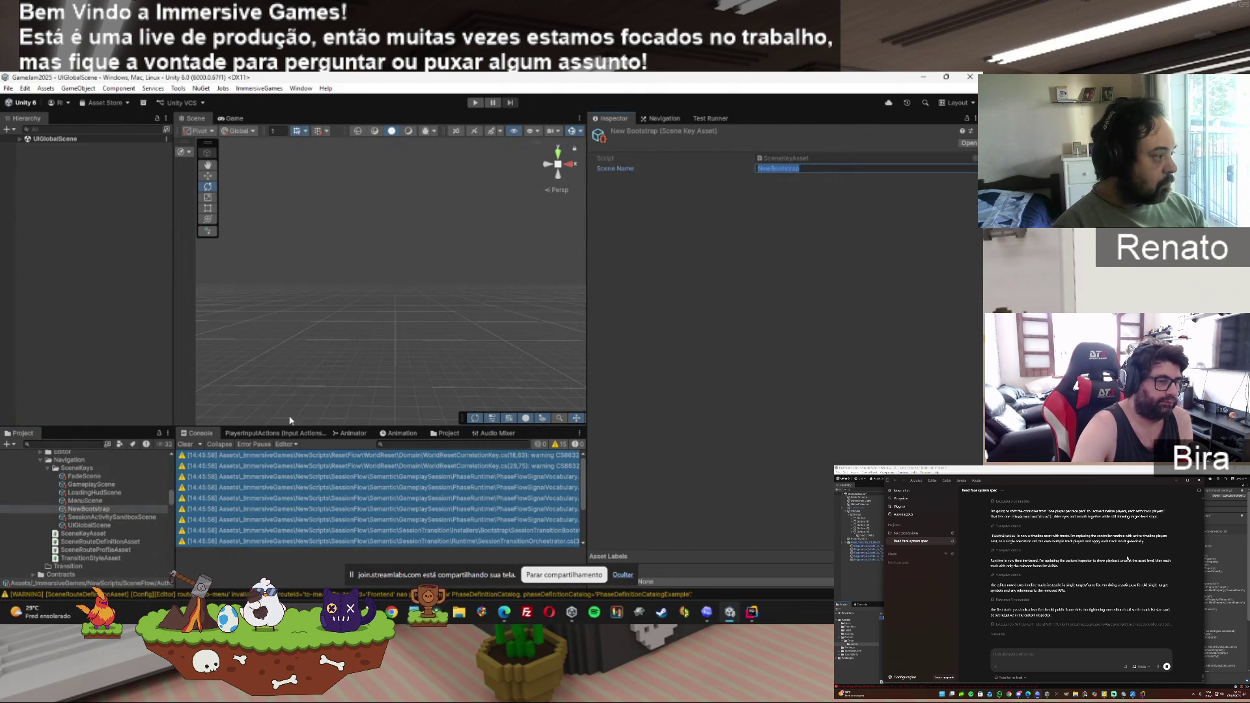
left_click(173, 503)
left_click_drag(173, 503, 171, 553)
Set unload Element 0 to NewBootstrap and duplicate it into a second entry.
left_click(72, 493)
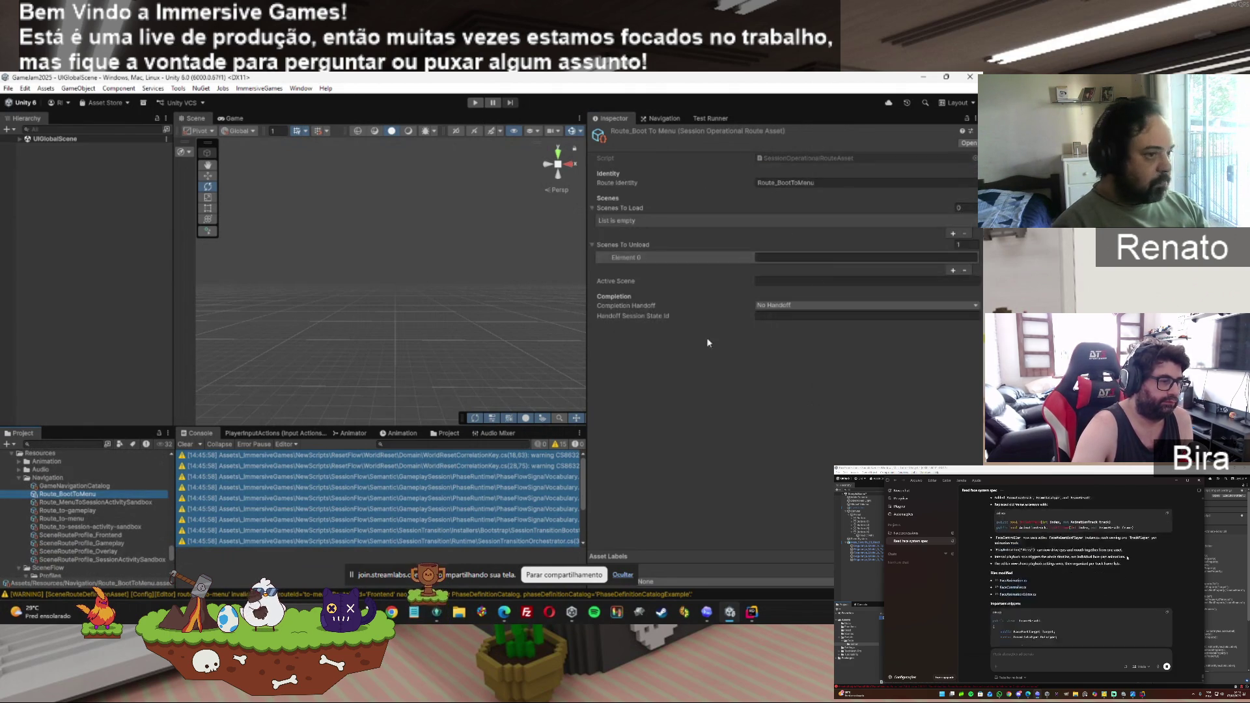
left_click(781, 257)
type("NewBootstrap")
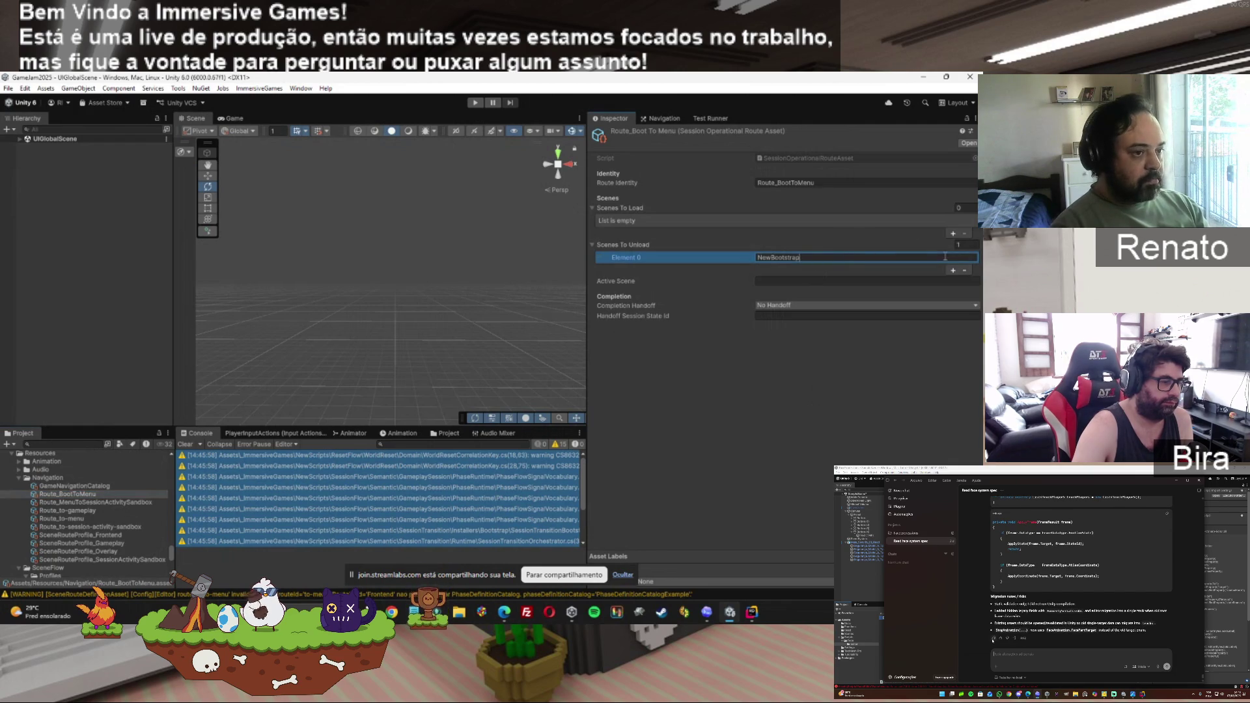
left_click(953, 269)
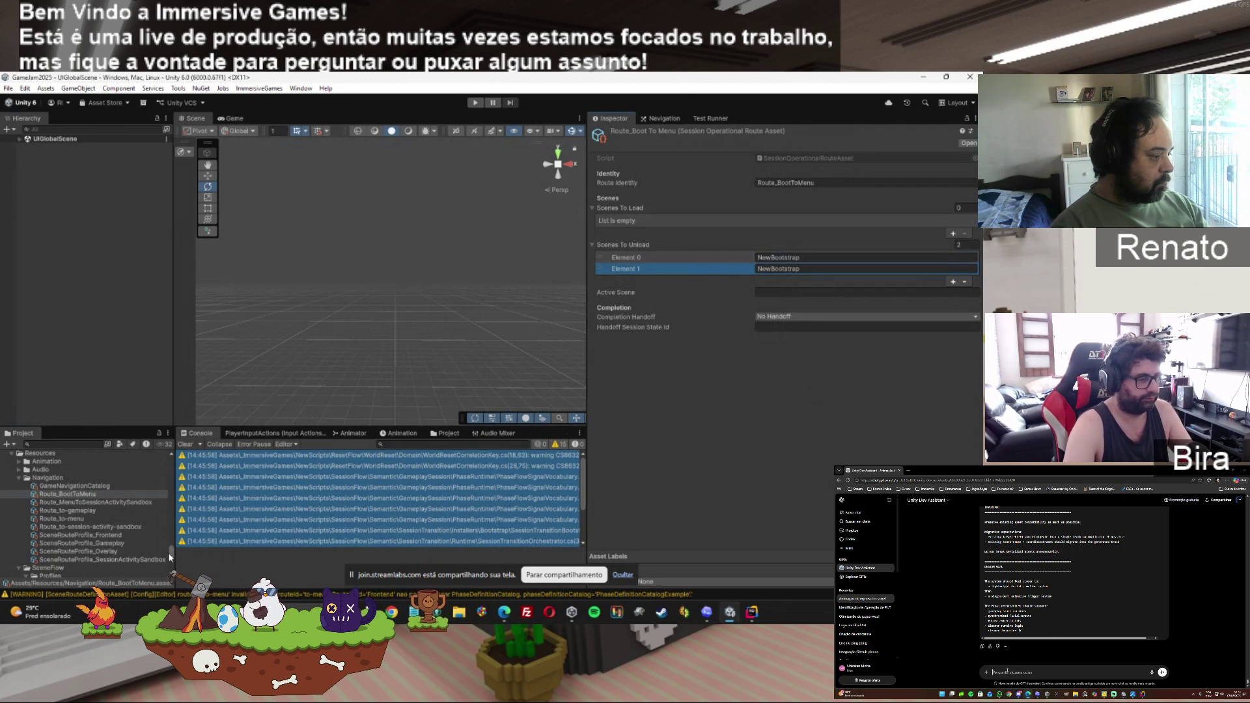
scroll(168, 552, "down", 5)
mouse_move(171, 547)
left_mouse_down()
mouse_move(167, 463)
mouse_move(180, 545)
left_mouse_up()
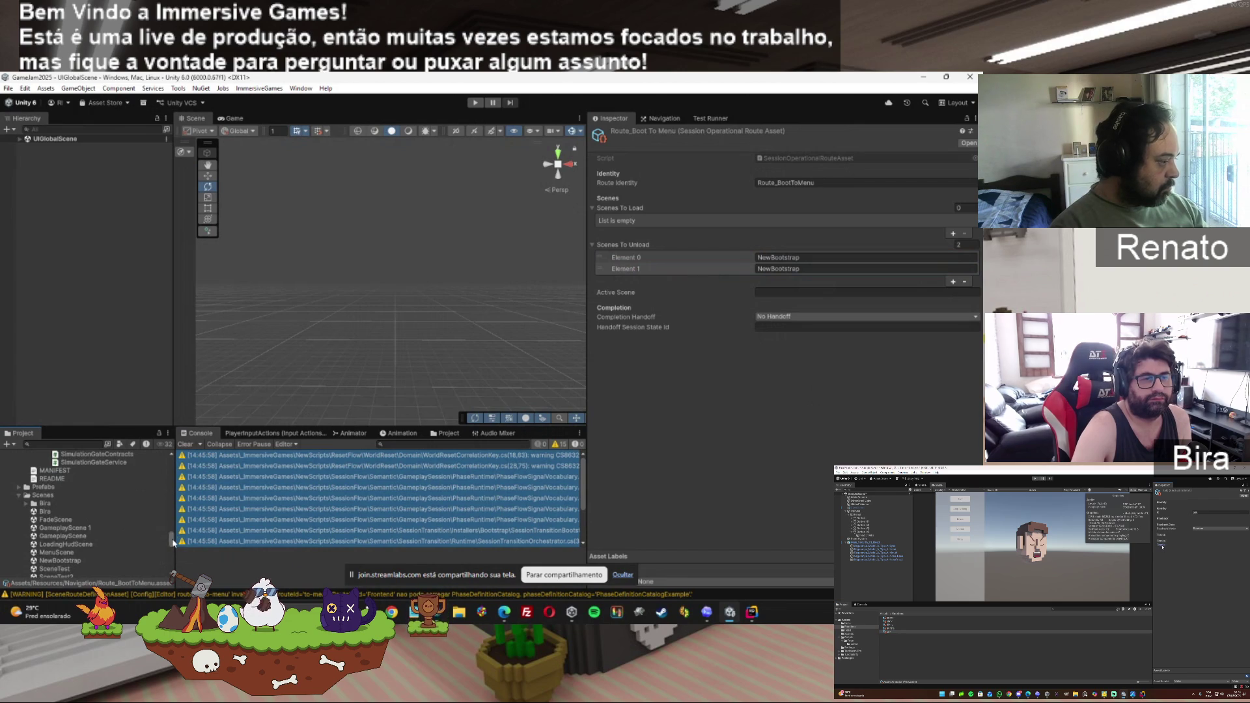
Open SessionActivitySandboxScene, then open the NewBootstrap scene.
scroll(170, 542, "down", 4)
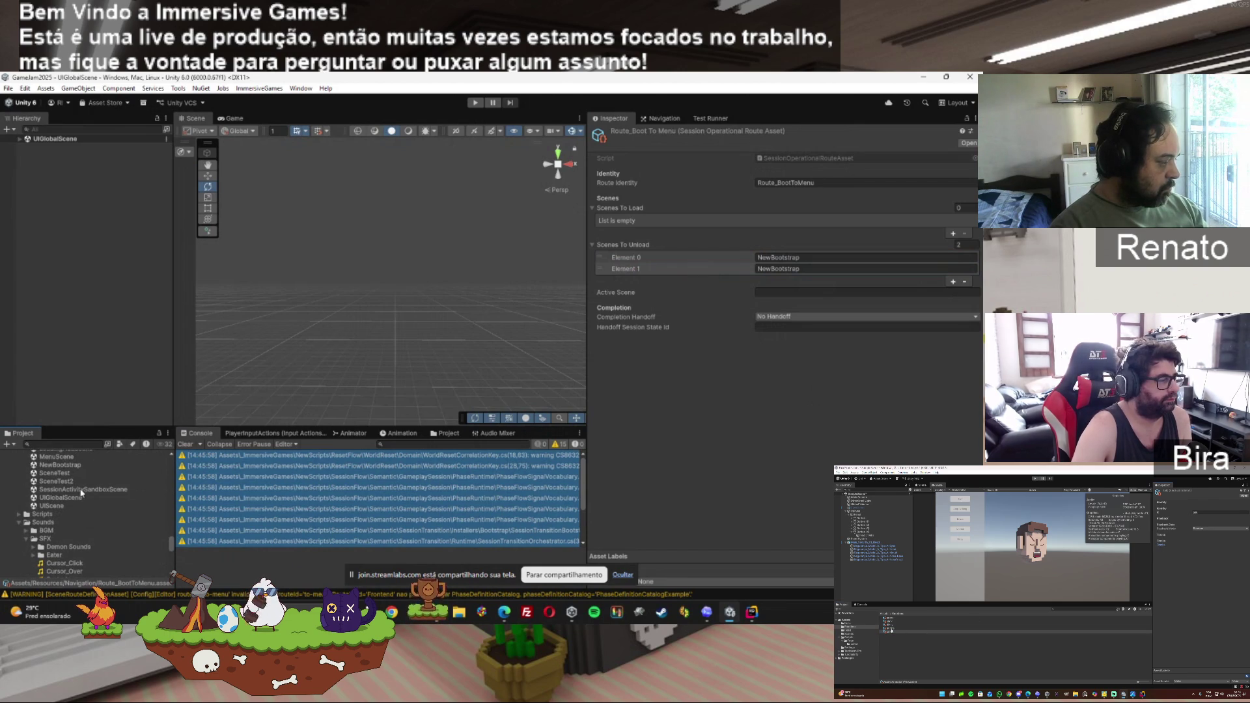
double_click(102, 491)
left_click(102, 492)
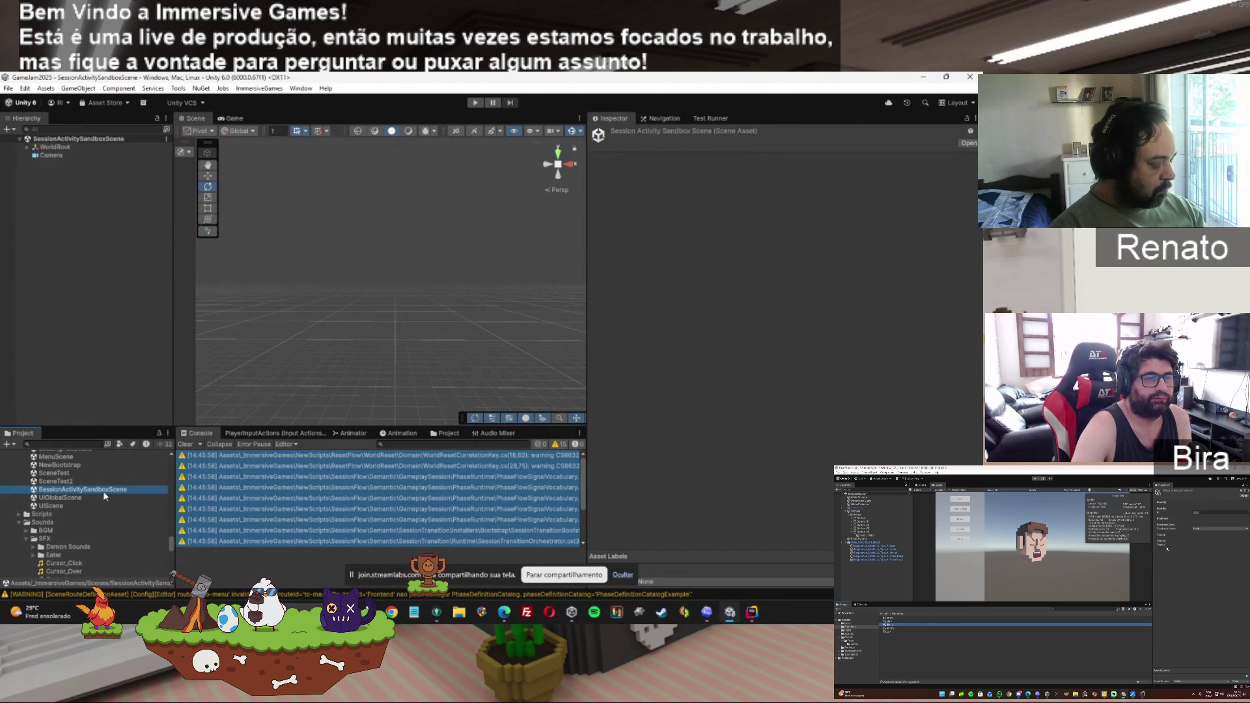
double_click(62, 466)
mouse_move(171, 544)
left_mouse_down()
mouse_move(171, 475)
mouse_move(171, 501)
left_mouse_up()
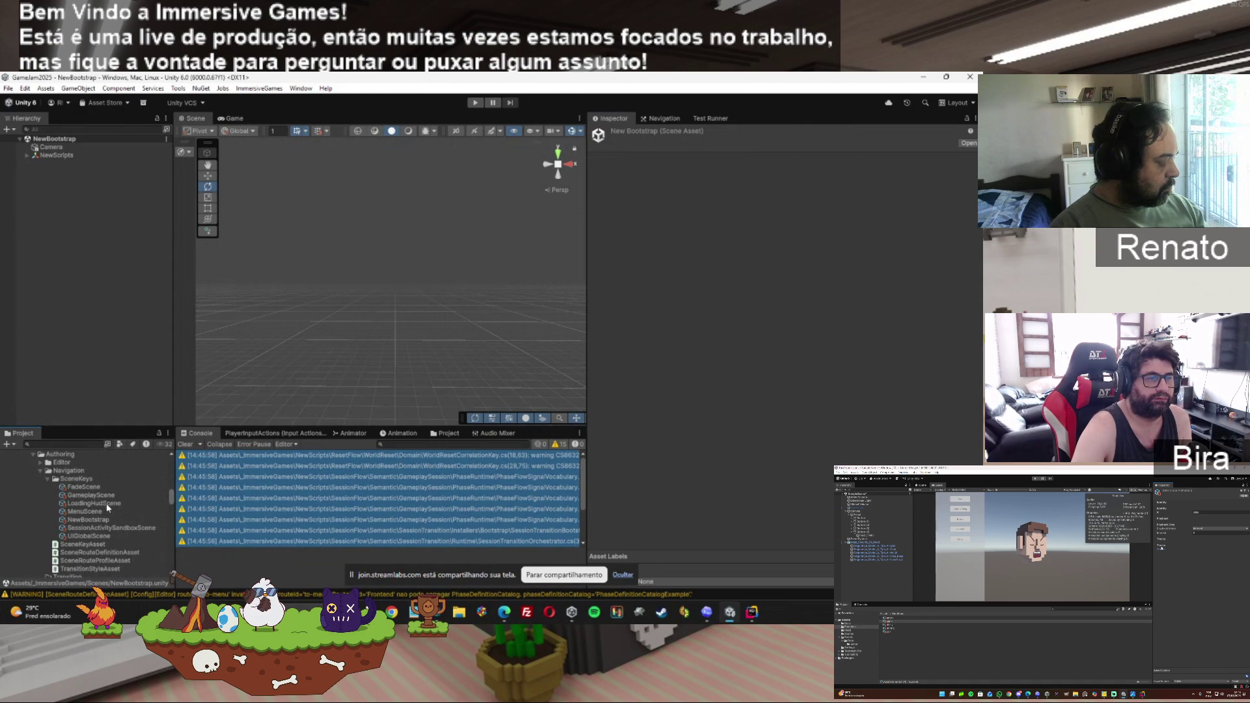
Copy the sandbox scene key's name into Route_BootToMenu's second unload entry as SessionActivitySandboxScene.
left_click(121, 527)
left_click(800, 168)
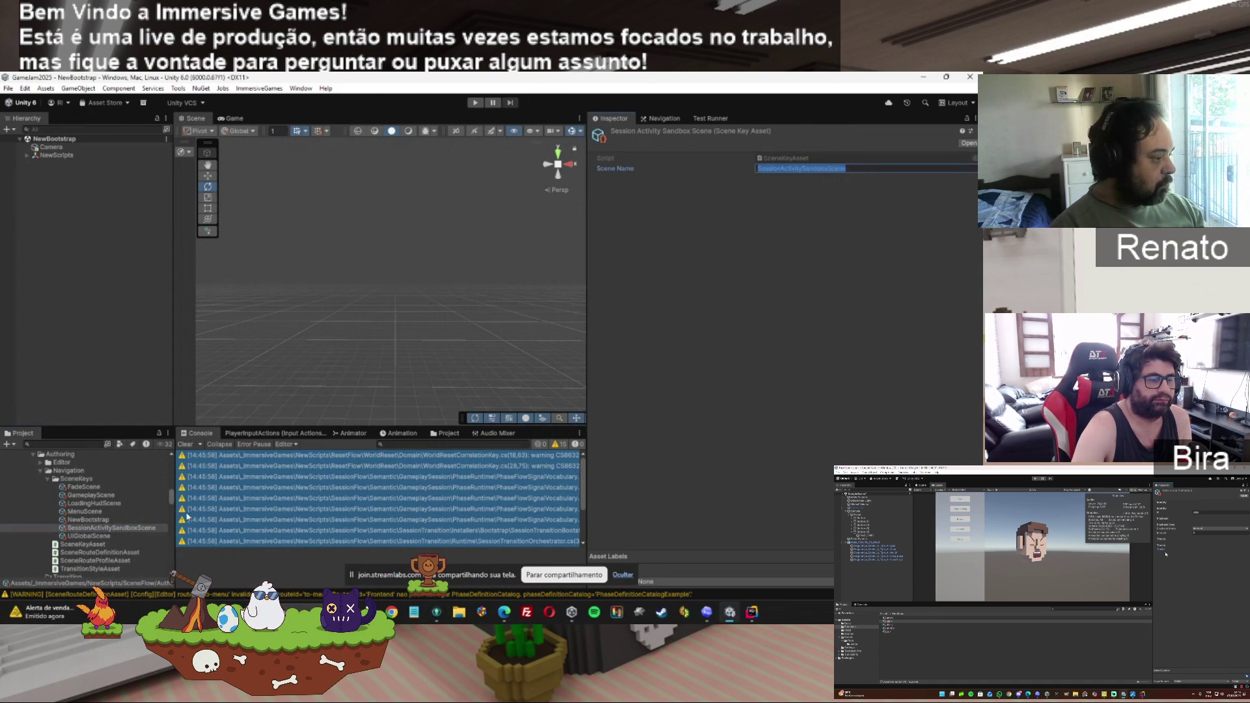
left_click_drag(170, 497, 174, 550)
scroll(171, 550, "down", 10)
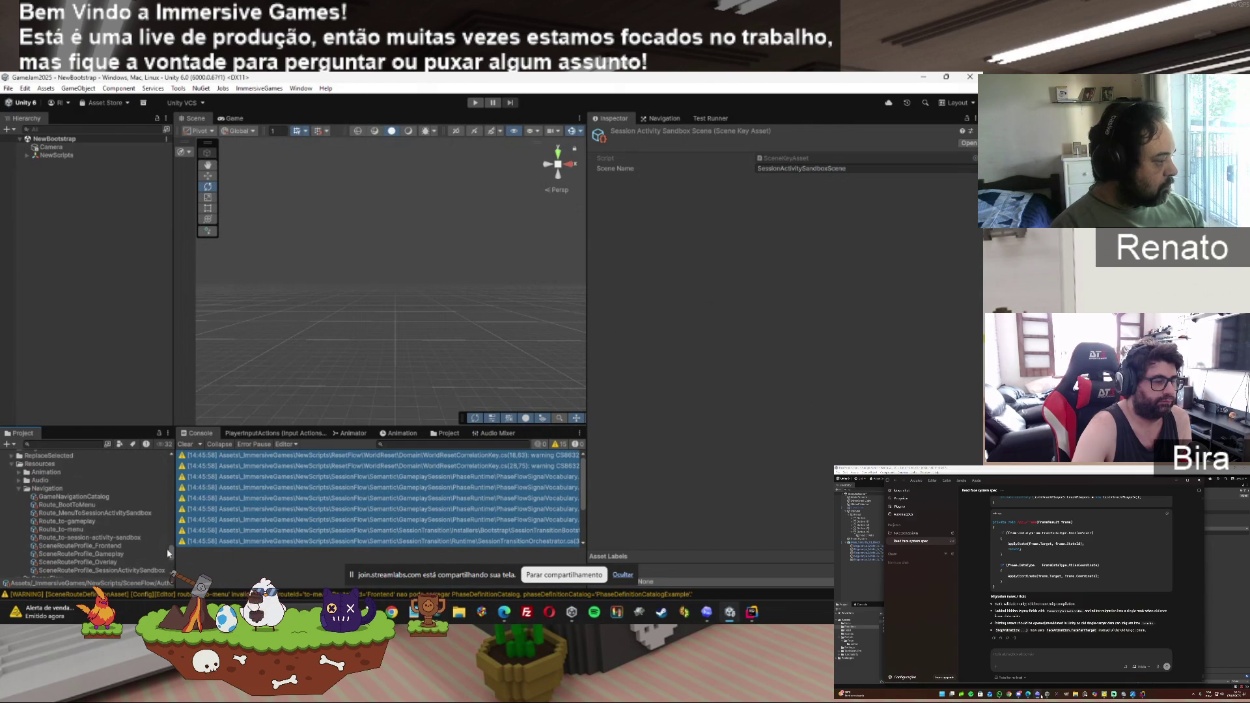
left_click(83, 507)
left_click(806, 269)
type("SessionActivitySandboxScene")
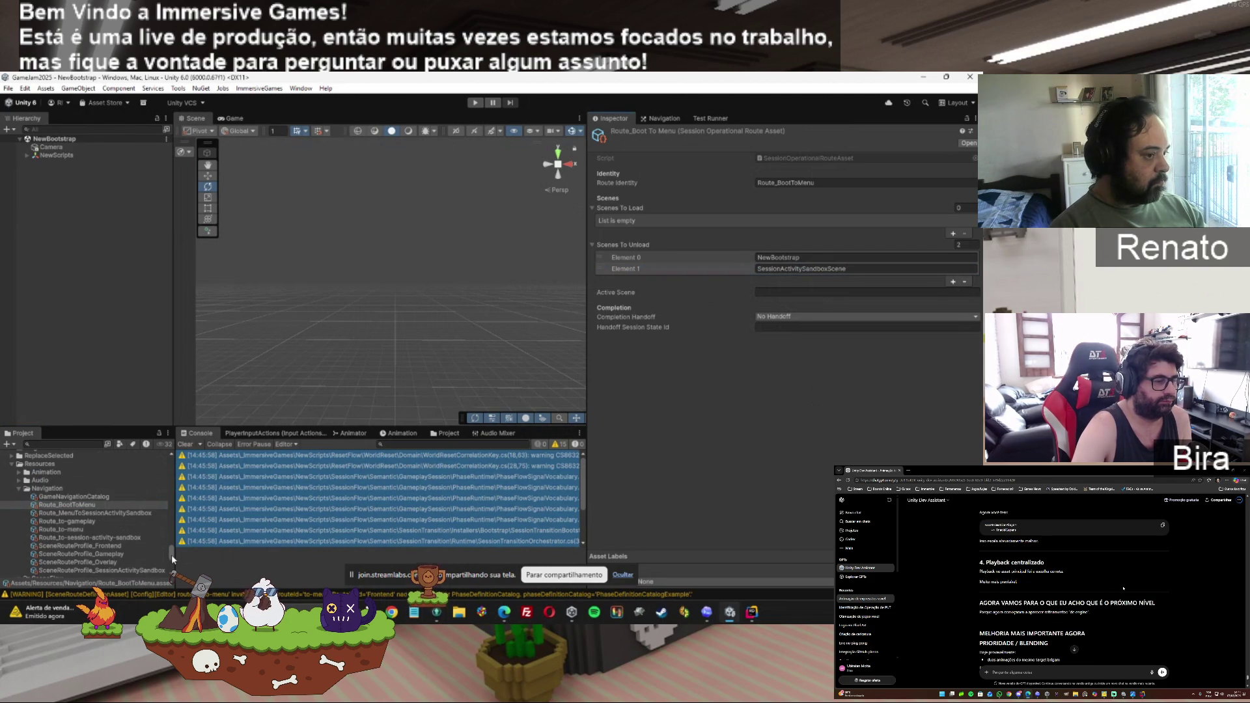
Add third and fourth unload entries set to UIGlobalScene and LoadingHudScene.
scroll(170, 548, "down", 5)
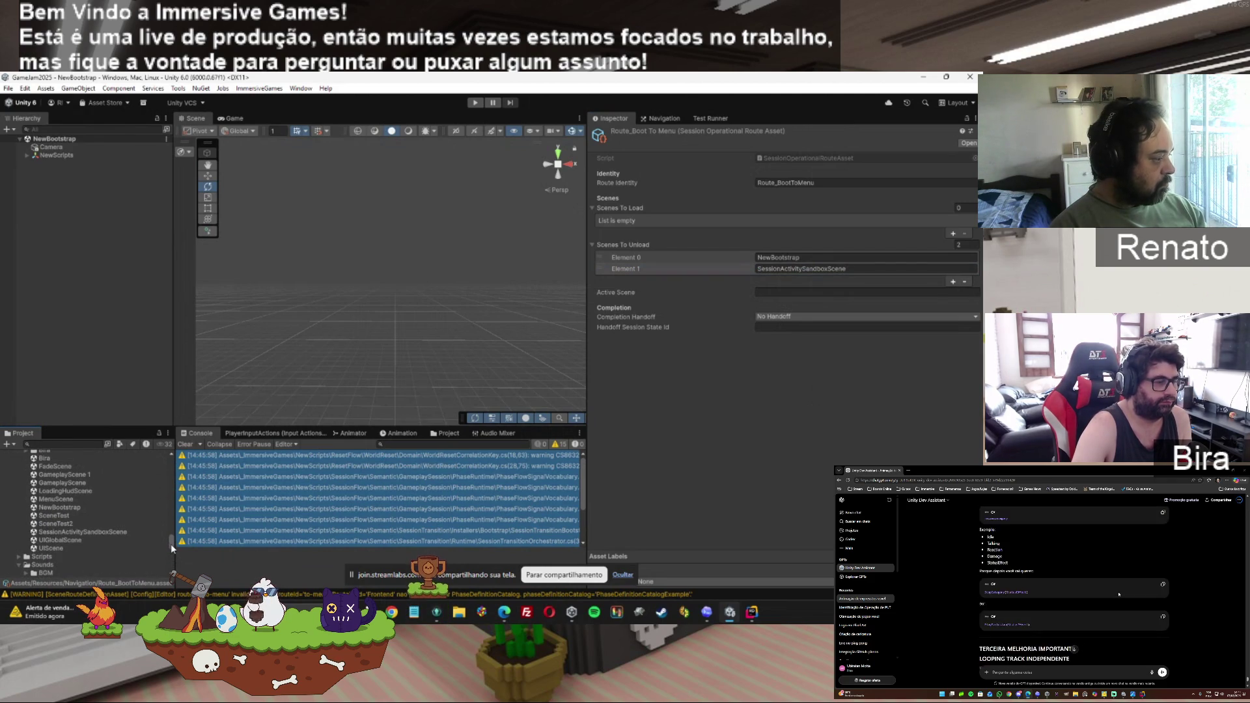
scroll(171, 544, "down", 1)
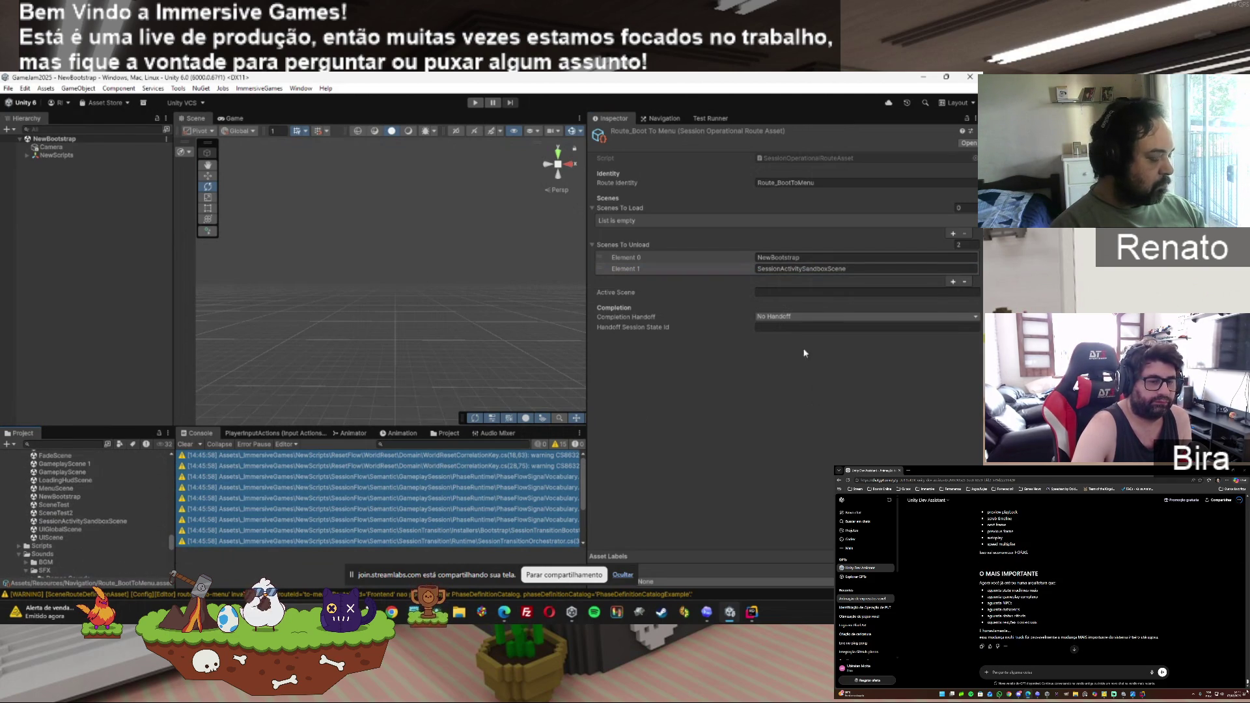
left_click(953, 281)
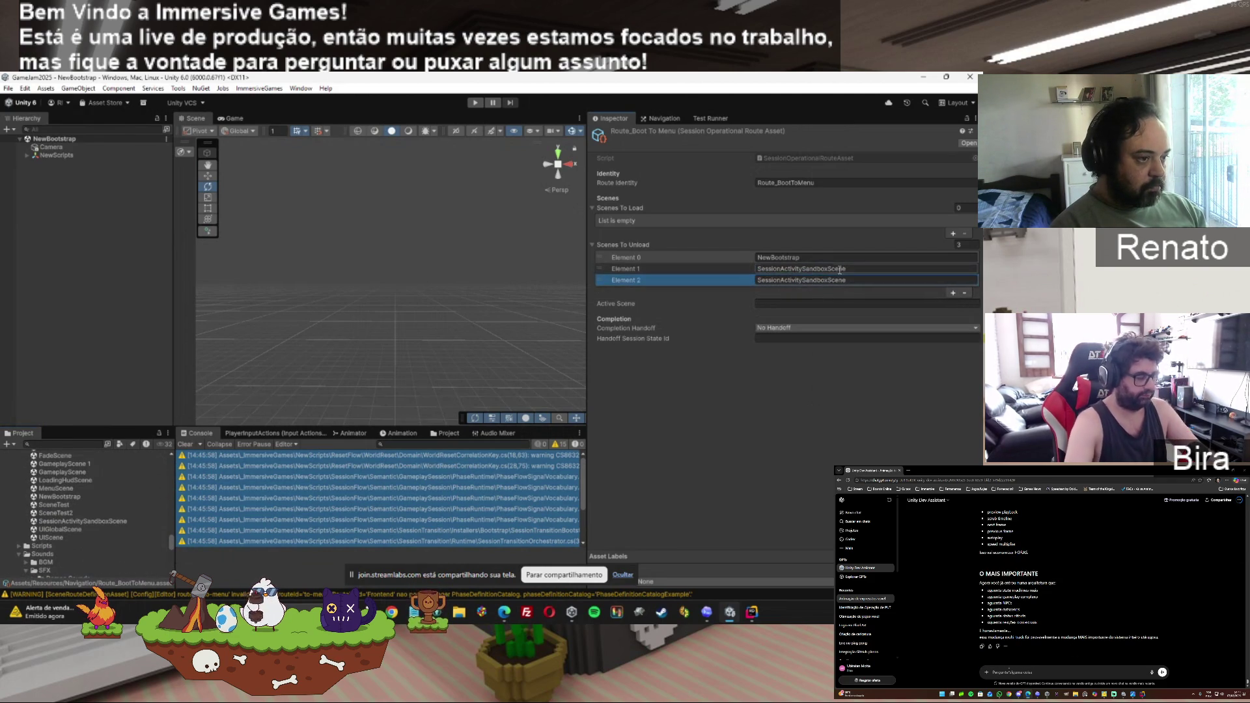
left_click(953, 294)
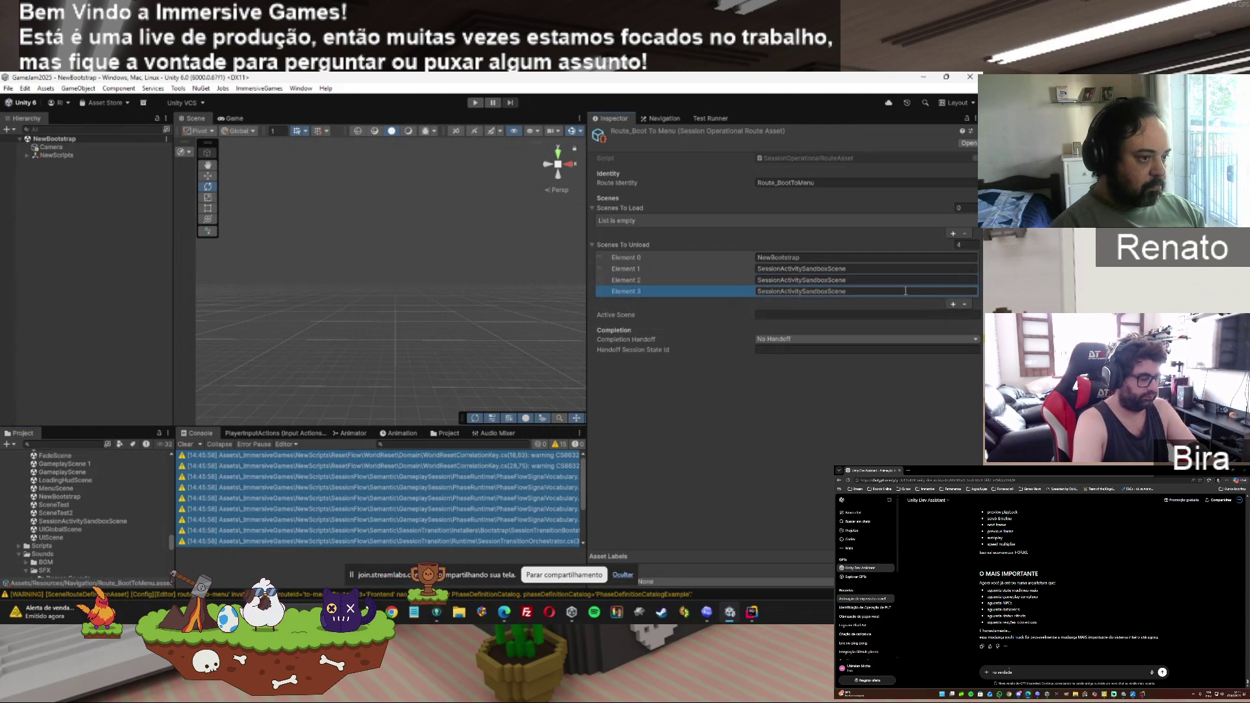
left_click(866, 280)
type("UIGlobalScene")
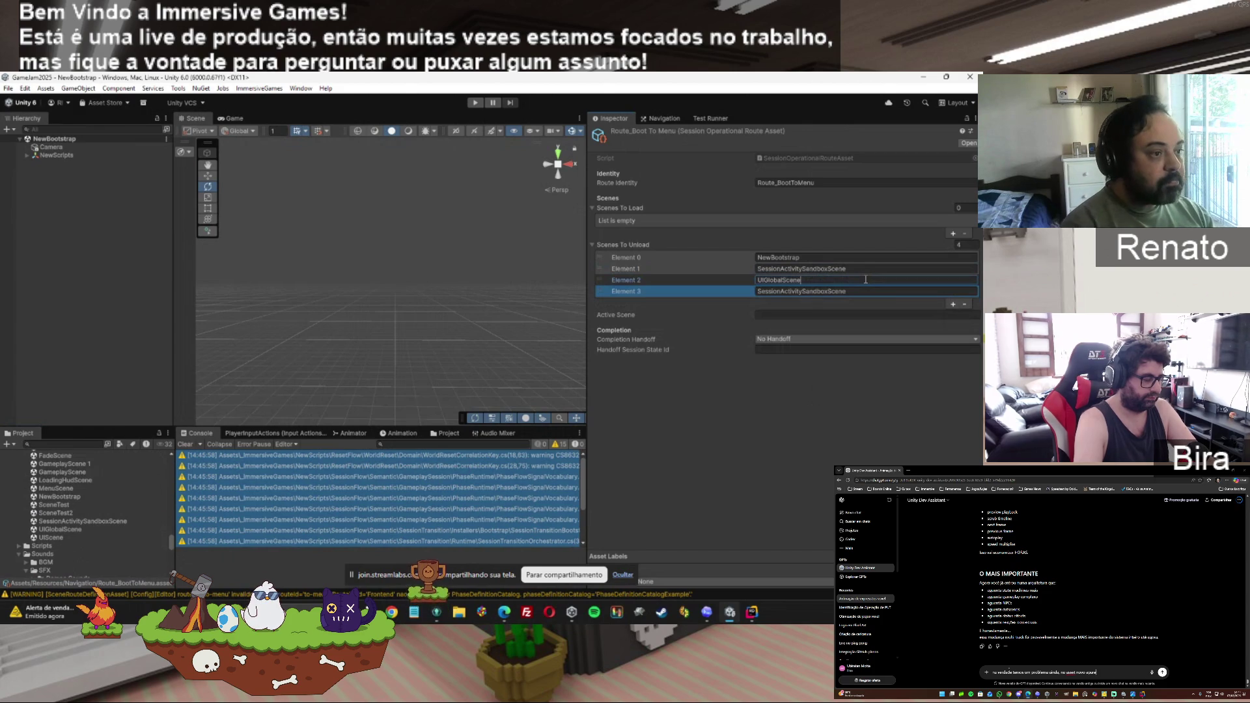
left_click(858, 291)
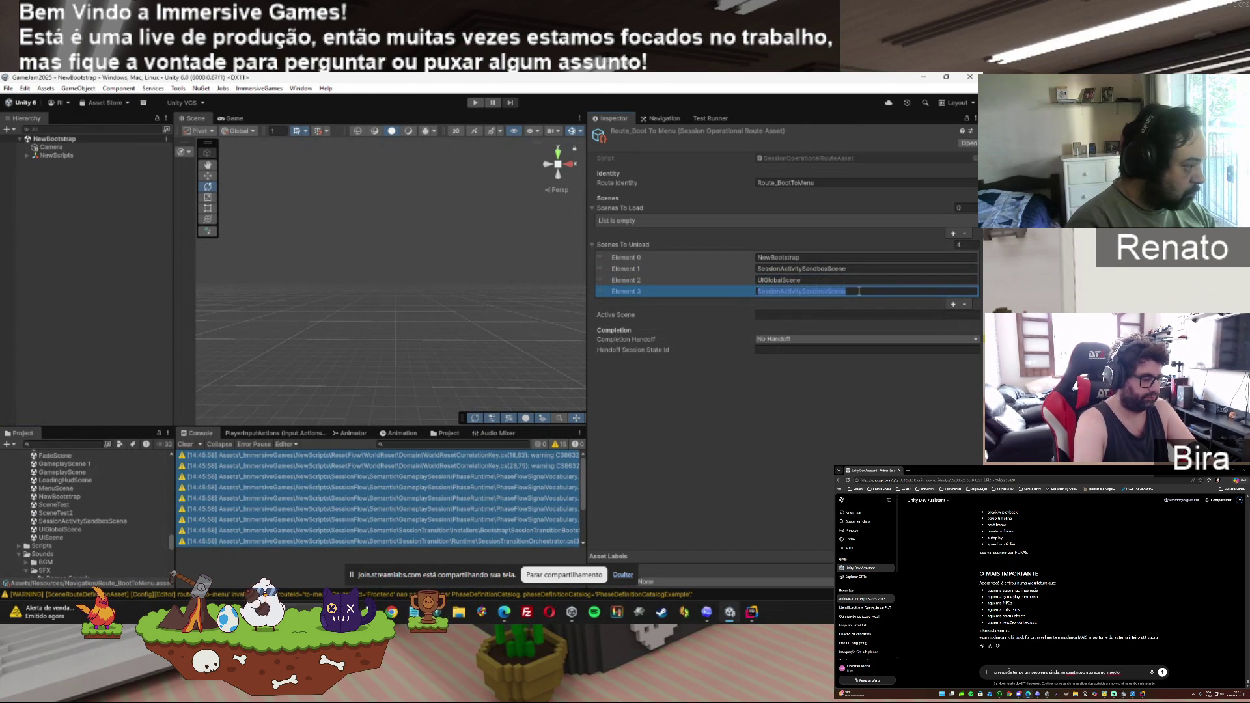
type("Loadin")
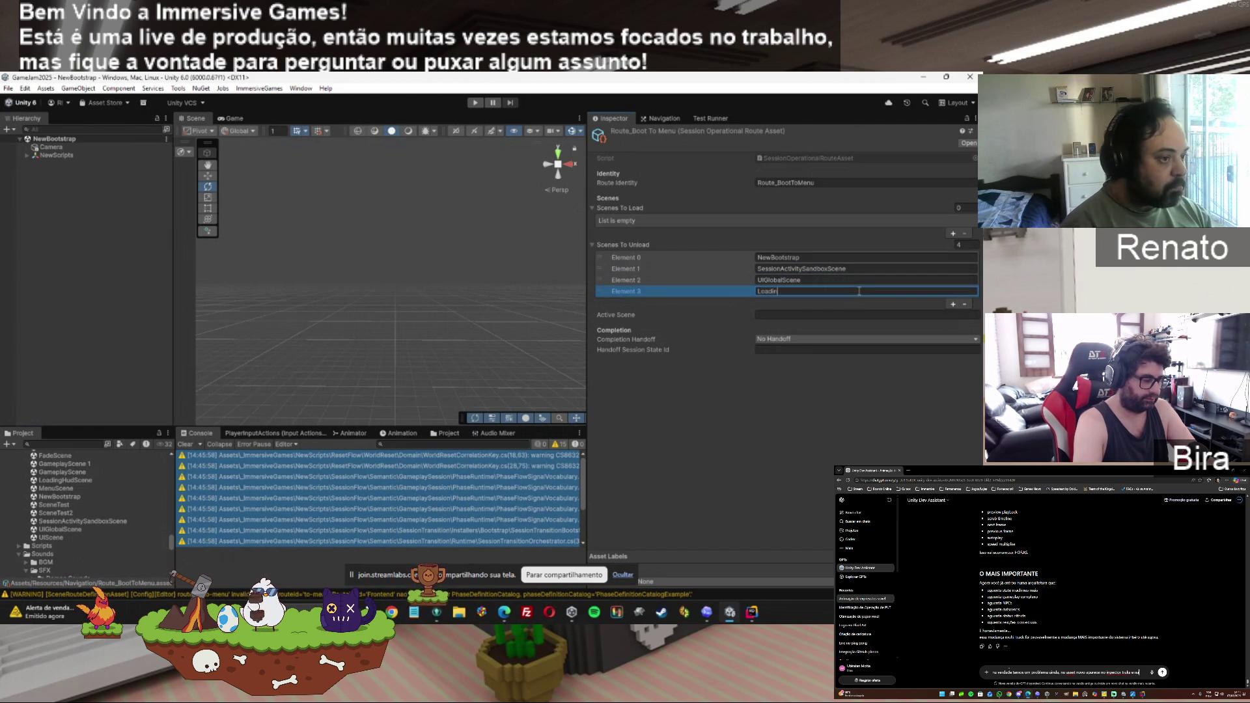
type("gHu")
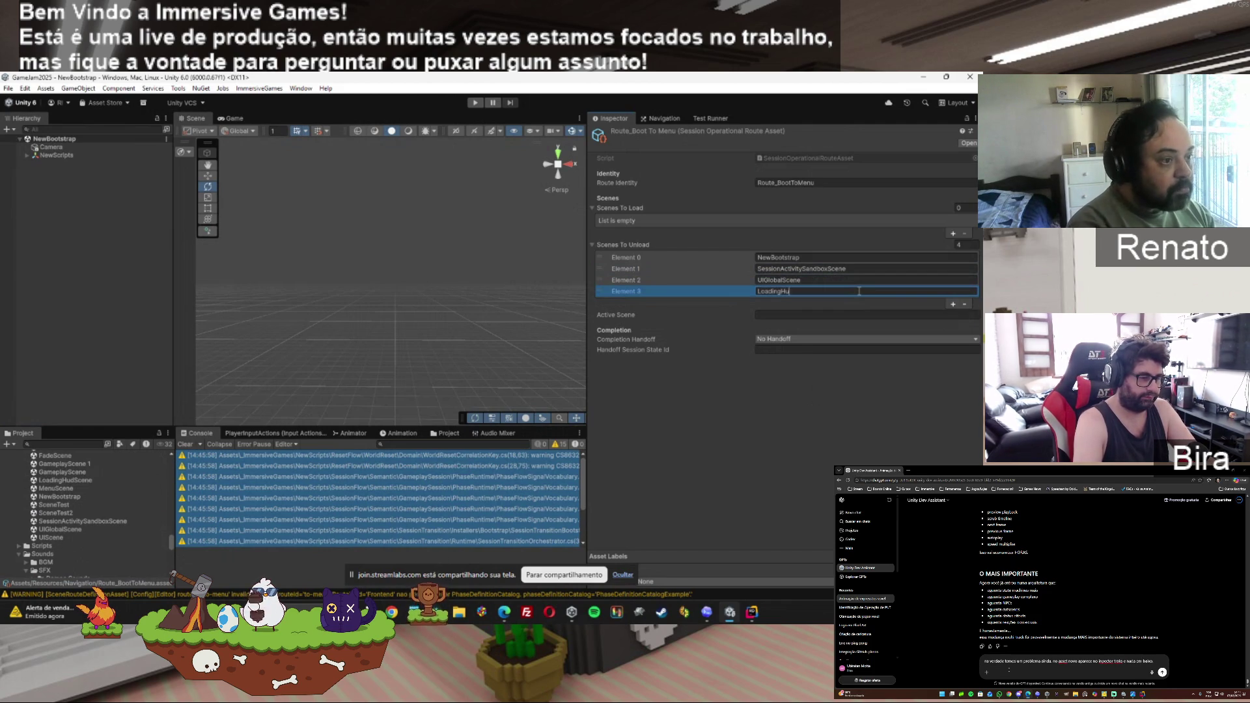
type("d")
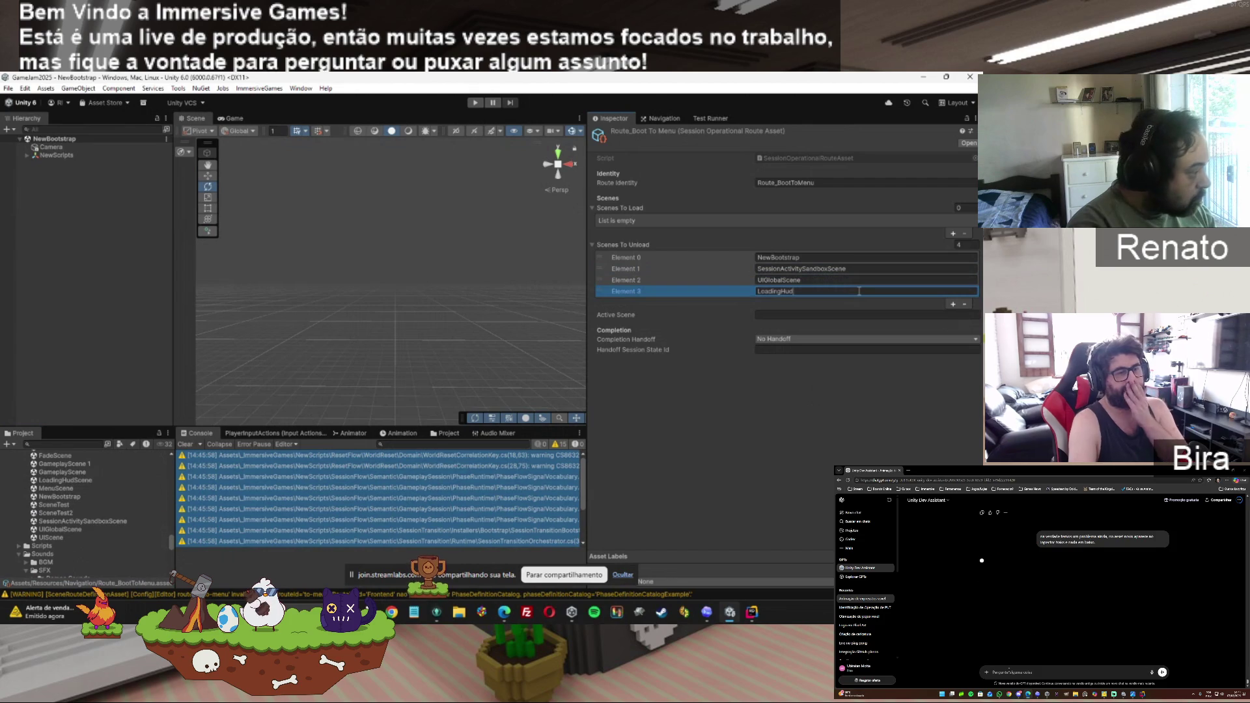
type("Scene")
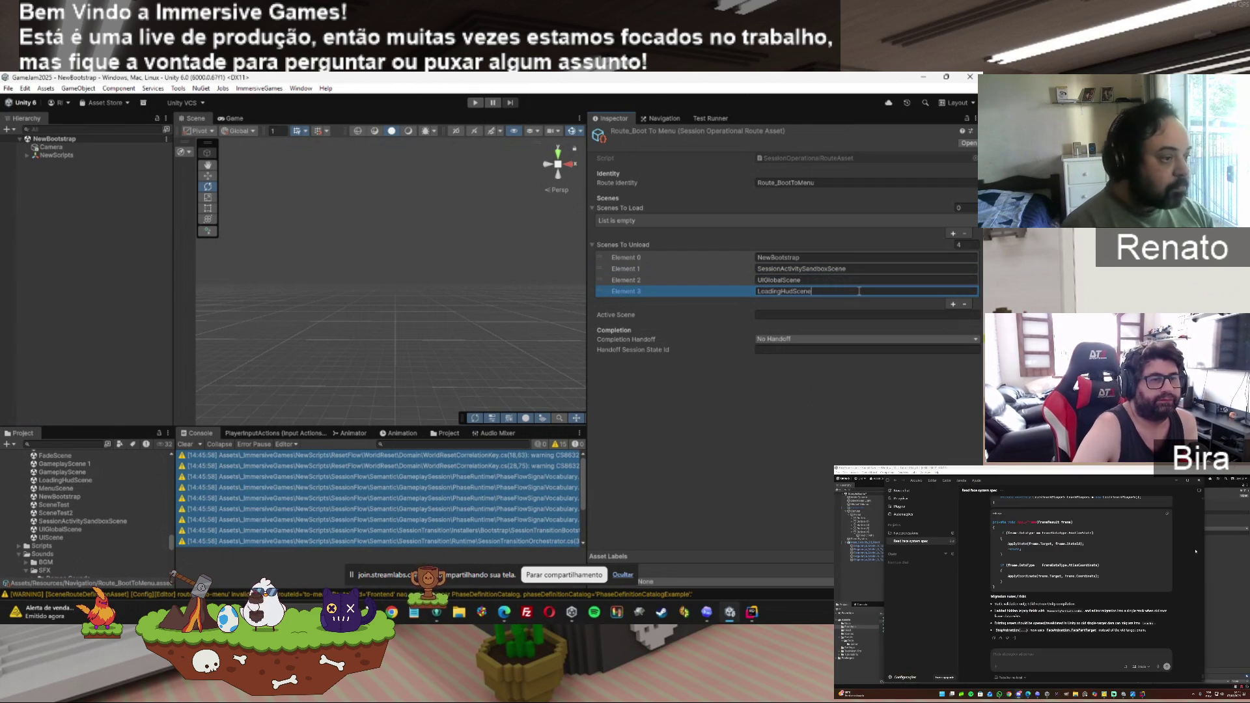
key("Return")
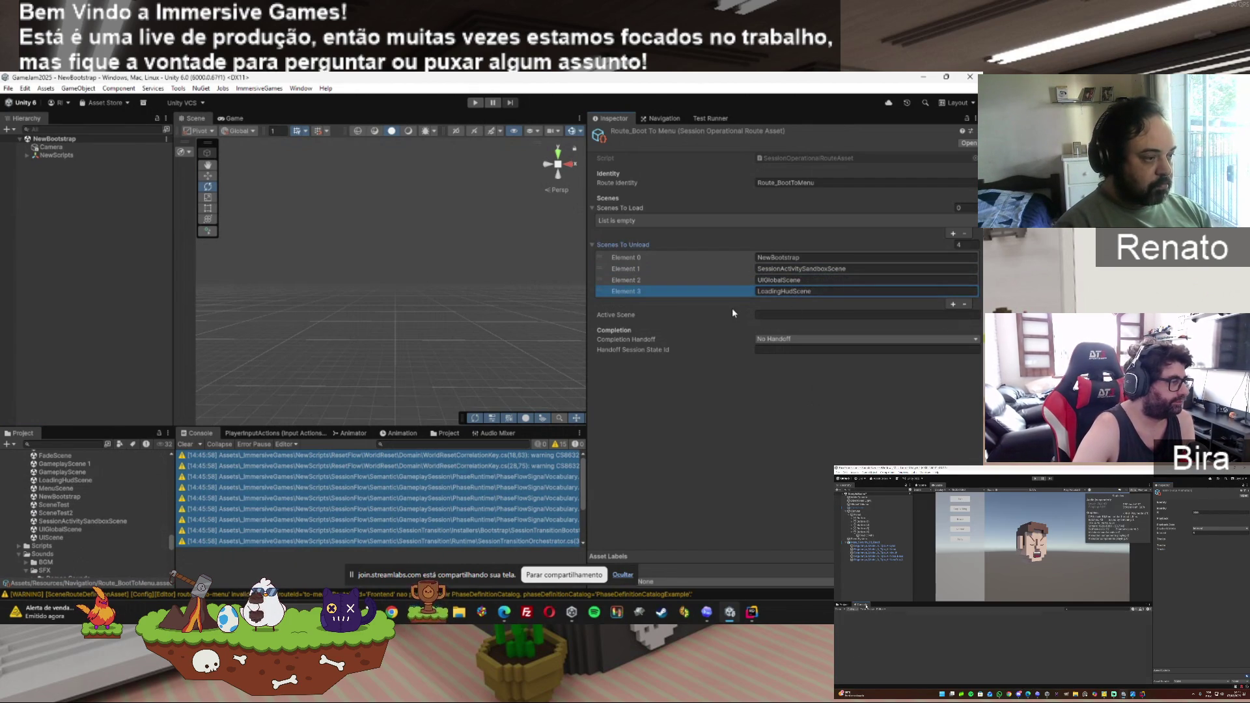
Add MenuScene to Scenes To Load and a fifth unload entry named FadeScene.
left_click(952, 234)
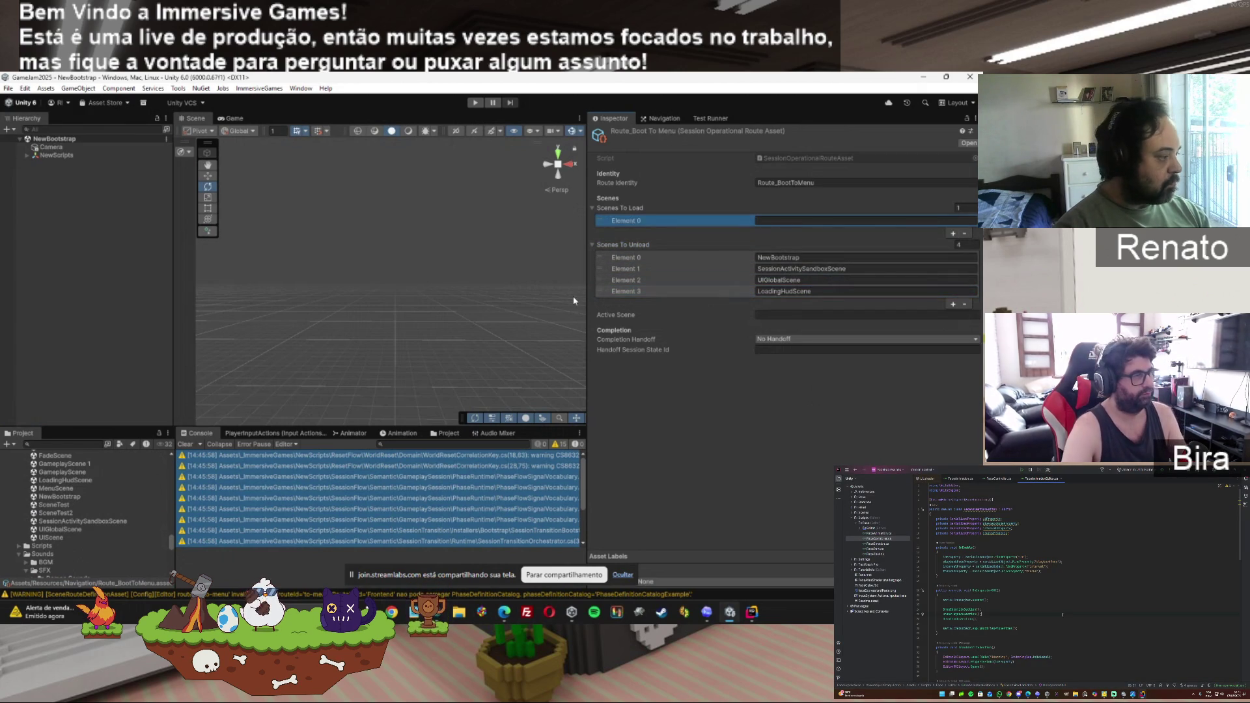
left_click(803, 220)
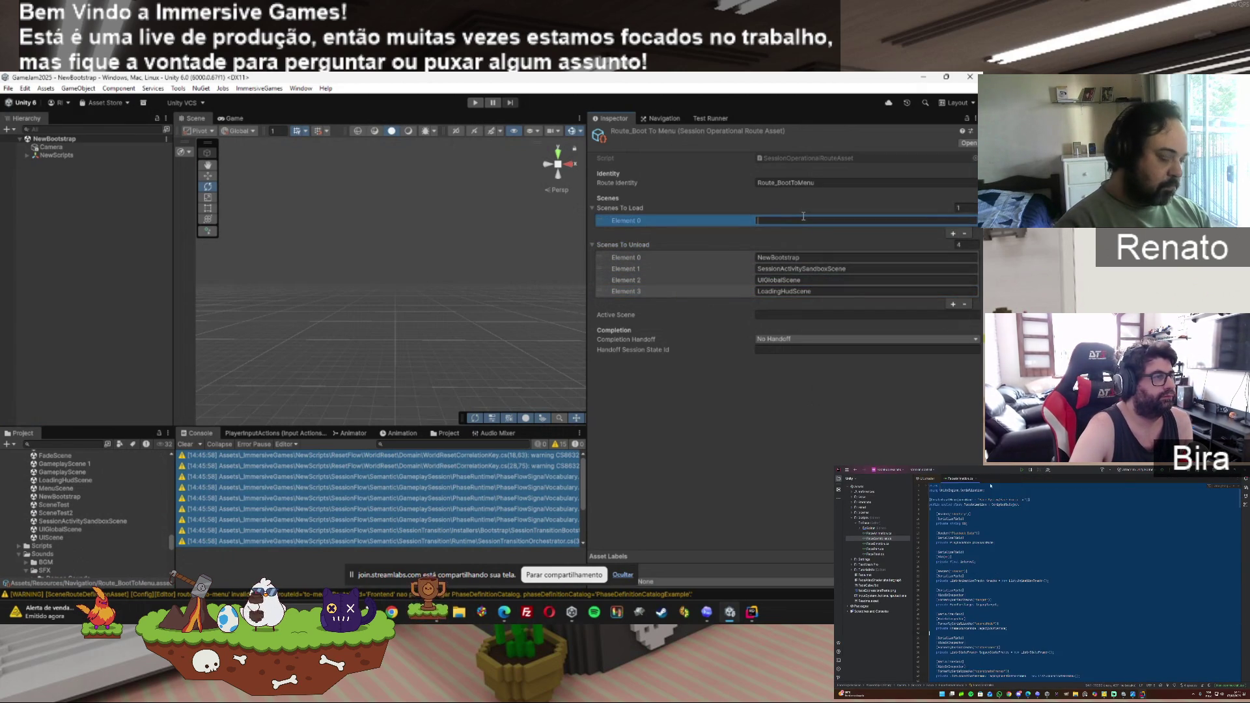
type("MenuScene")
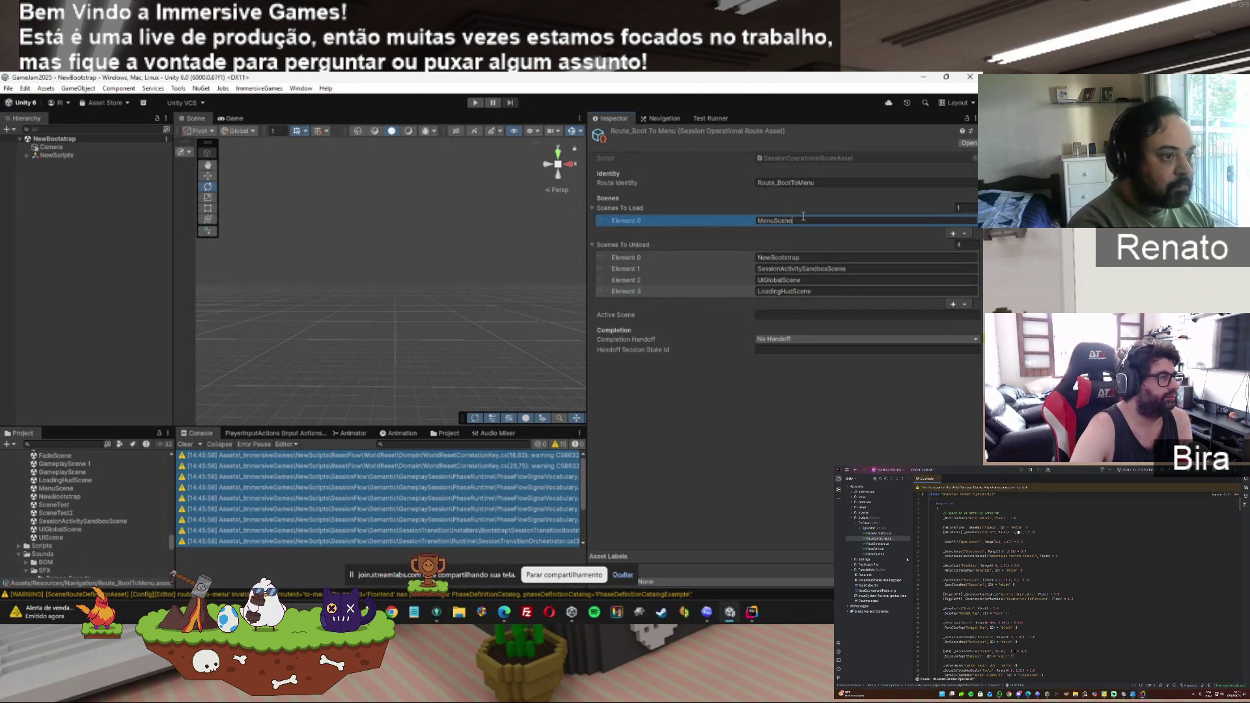
left_click(728, 415)
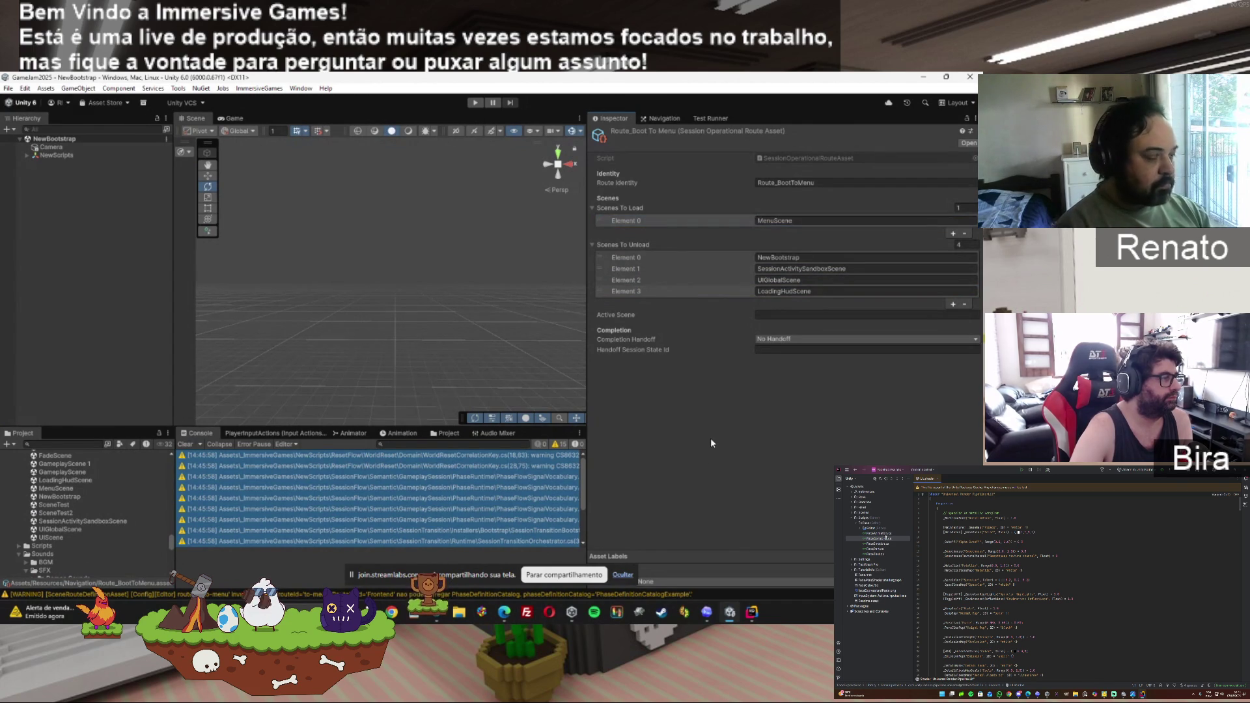
left_click(953, 304)
left_click(824, 302)
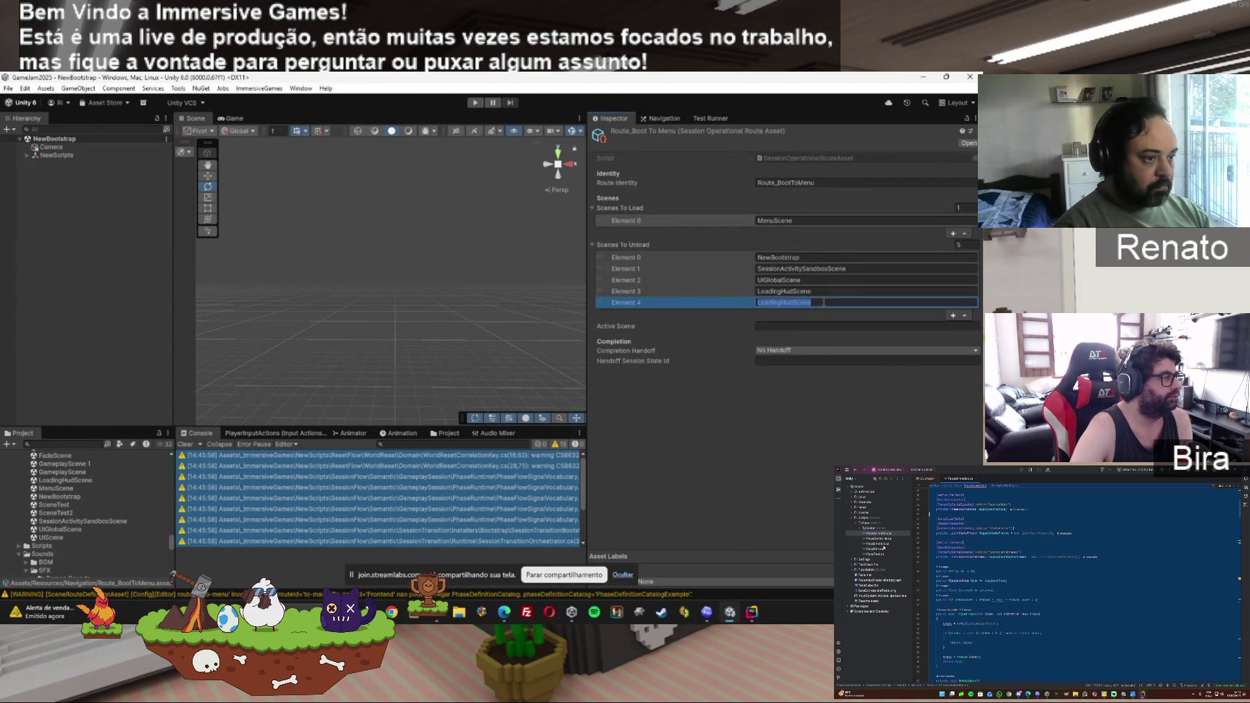
type("FadeScene")
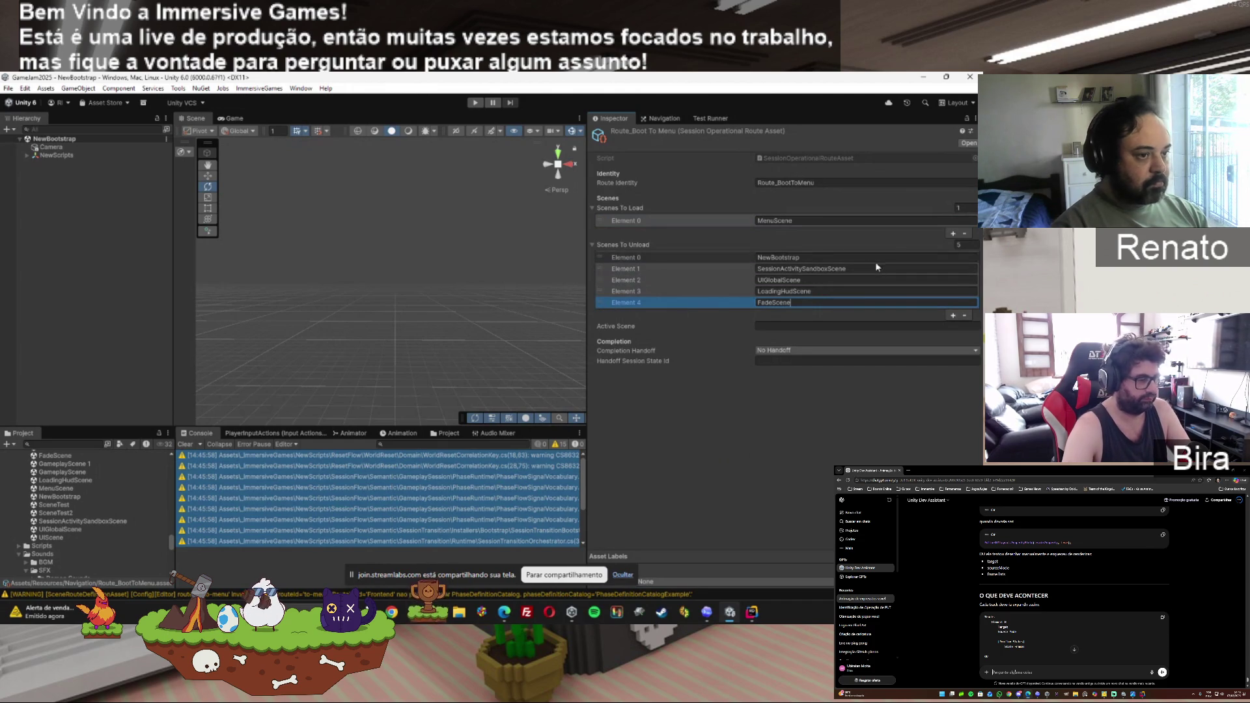
Add LoadingHudScene as the second scene to load, keeping UIGlobalScene in the unload list.
left_click(952, 234)
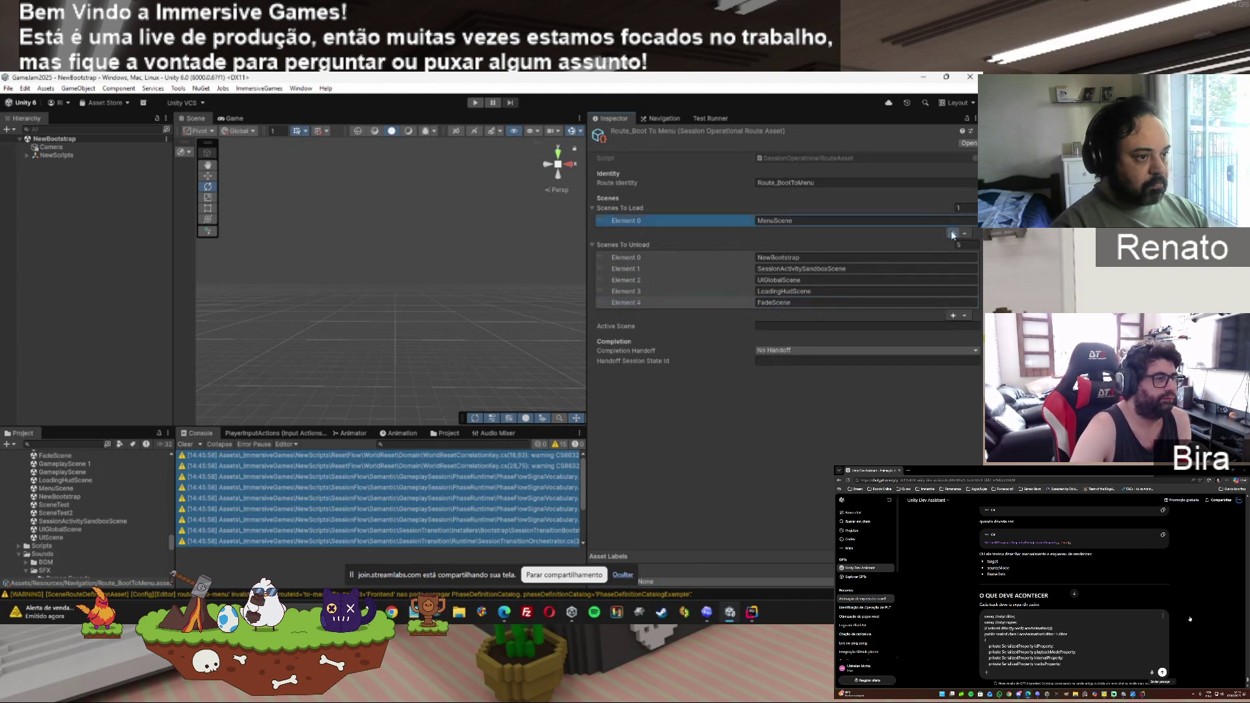
left_click(690, 291)
key("BackSpace")
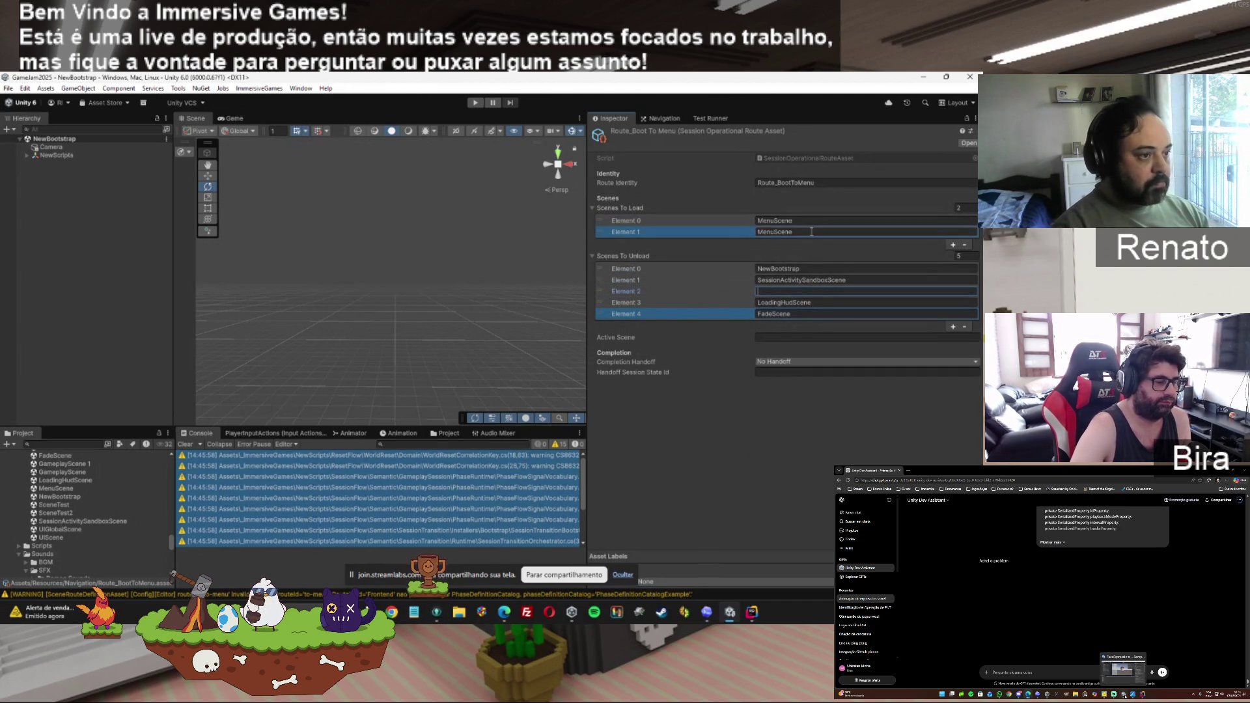
key("ctrl+z")
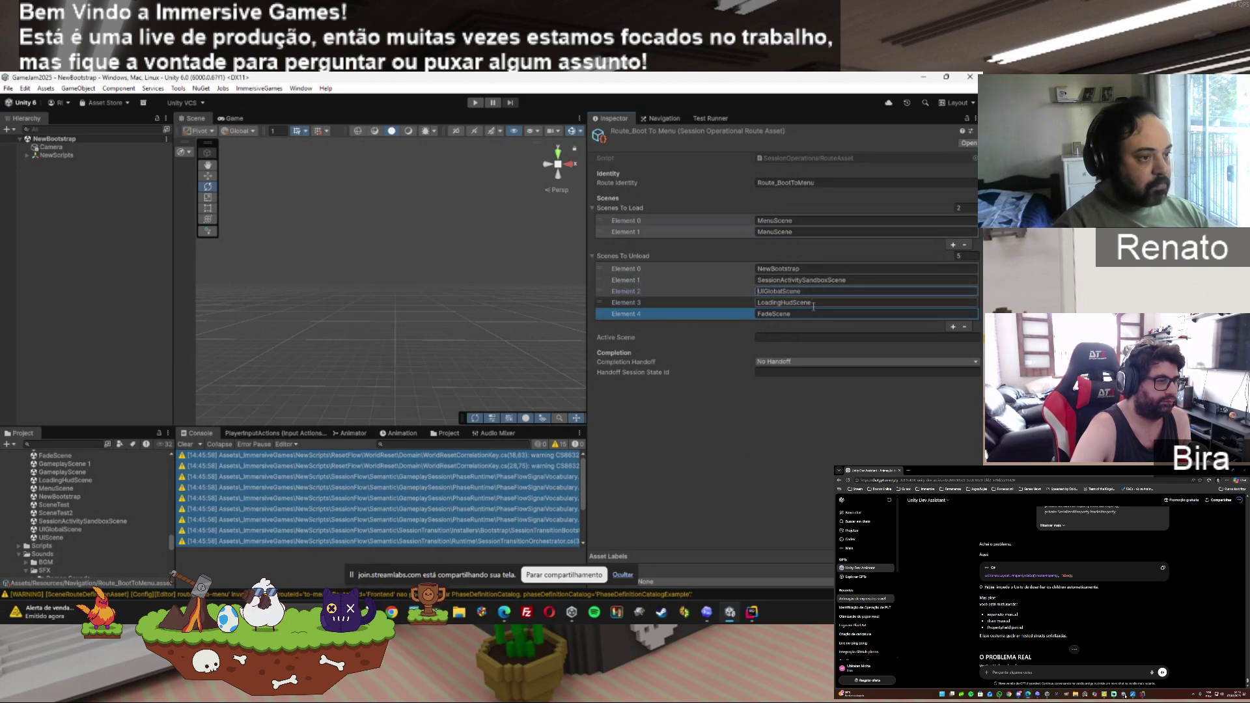
left_click(817, 304)
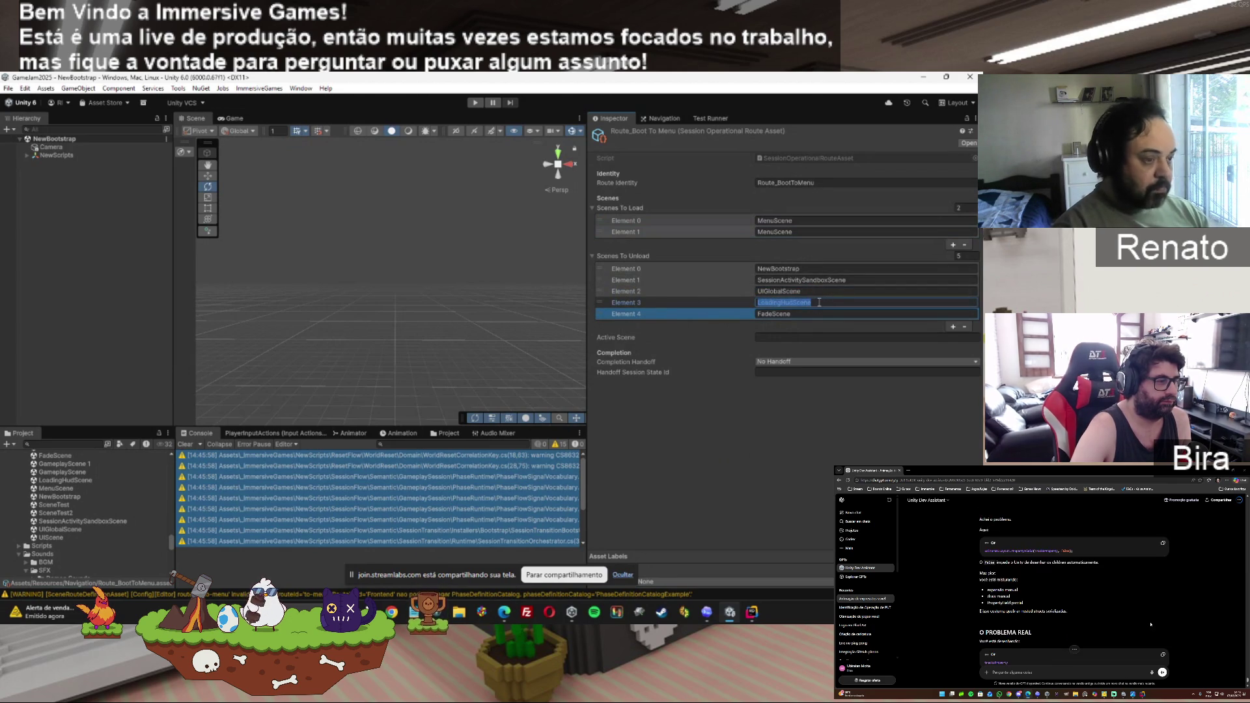
key("ctrl+c")
left_click(806, 232)
key("ctrl+v")
Add FadeScene as the third scene to load and remove FadeScene and LoadingHudScene from unloading.
left_click(795, 312)
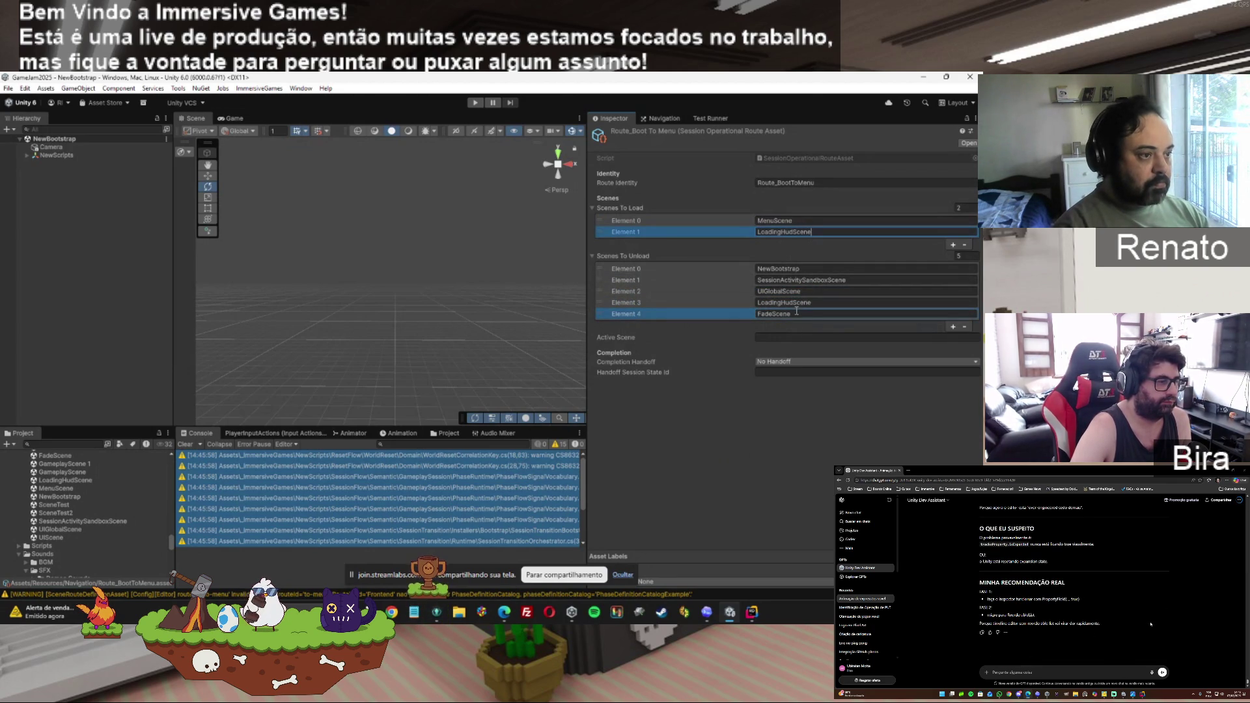
left_click(953, 244)
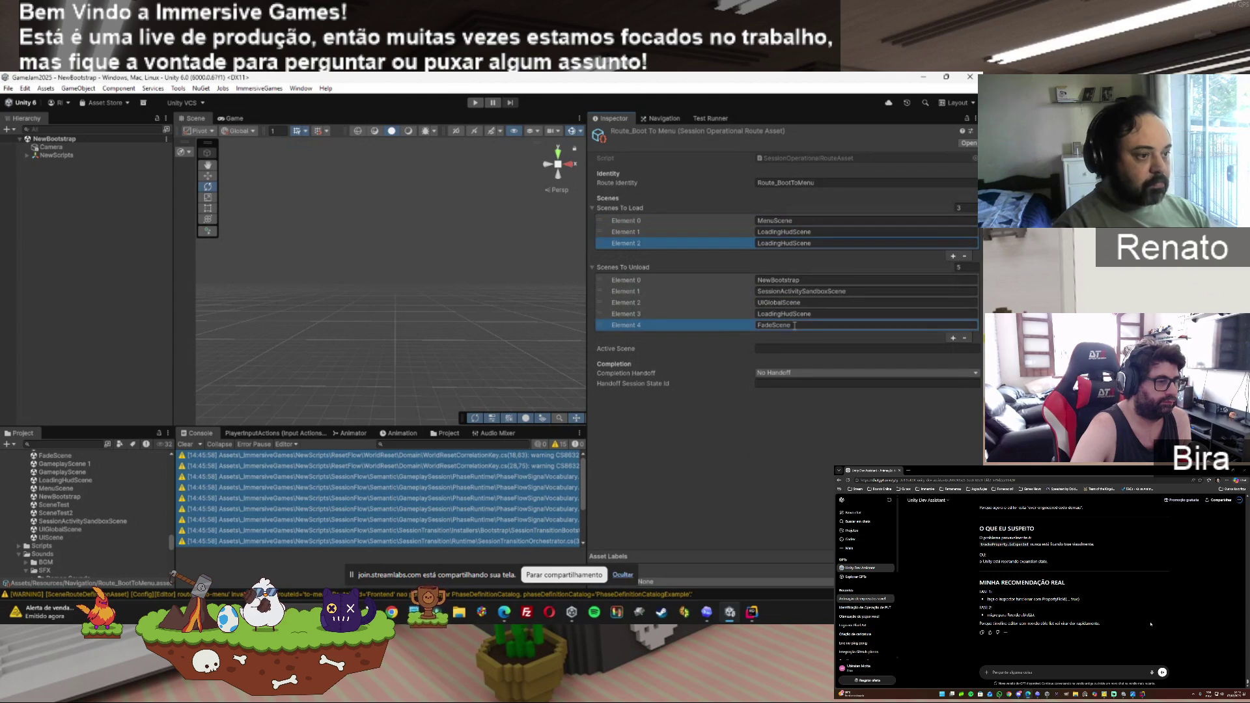
left_click(694, 240)
key("ctrl+v")
left_click(937, 325)
left_click(964, 337)
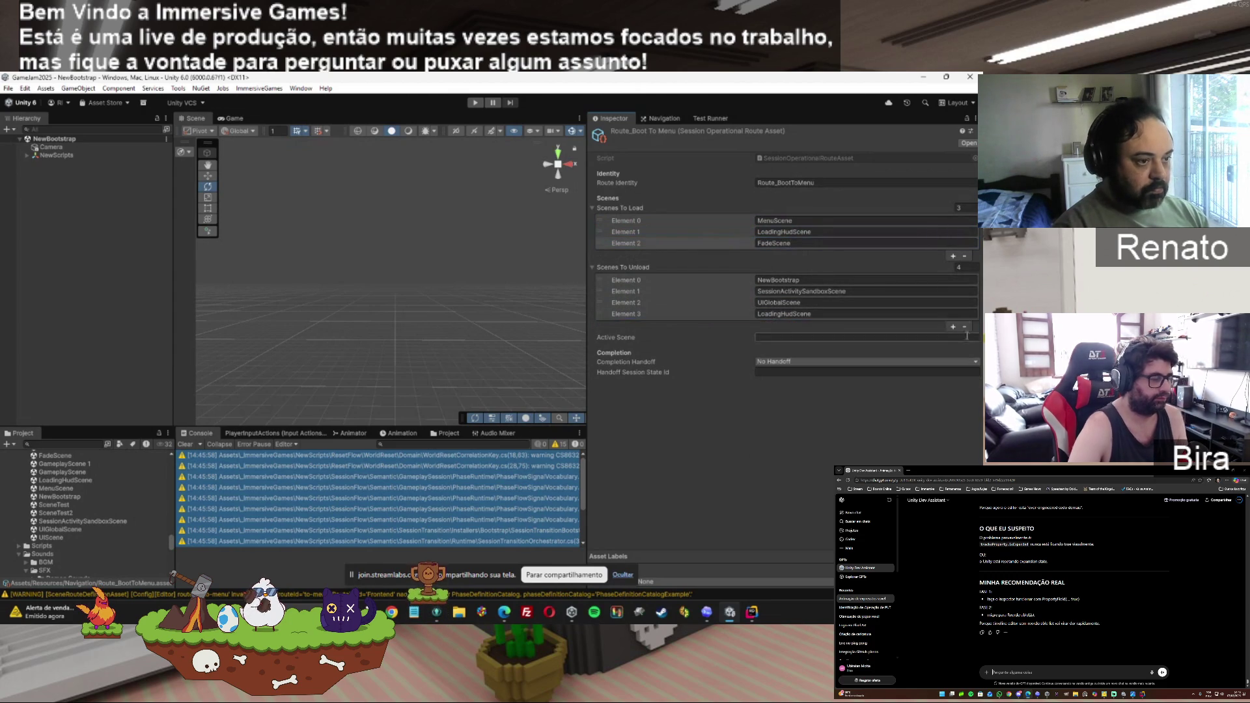
left_click(964, 326)
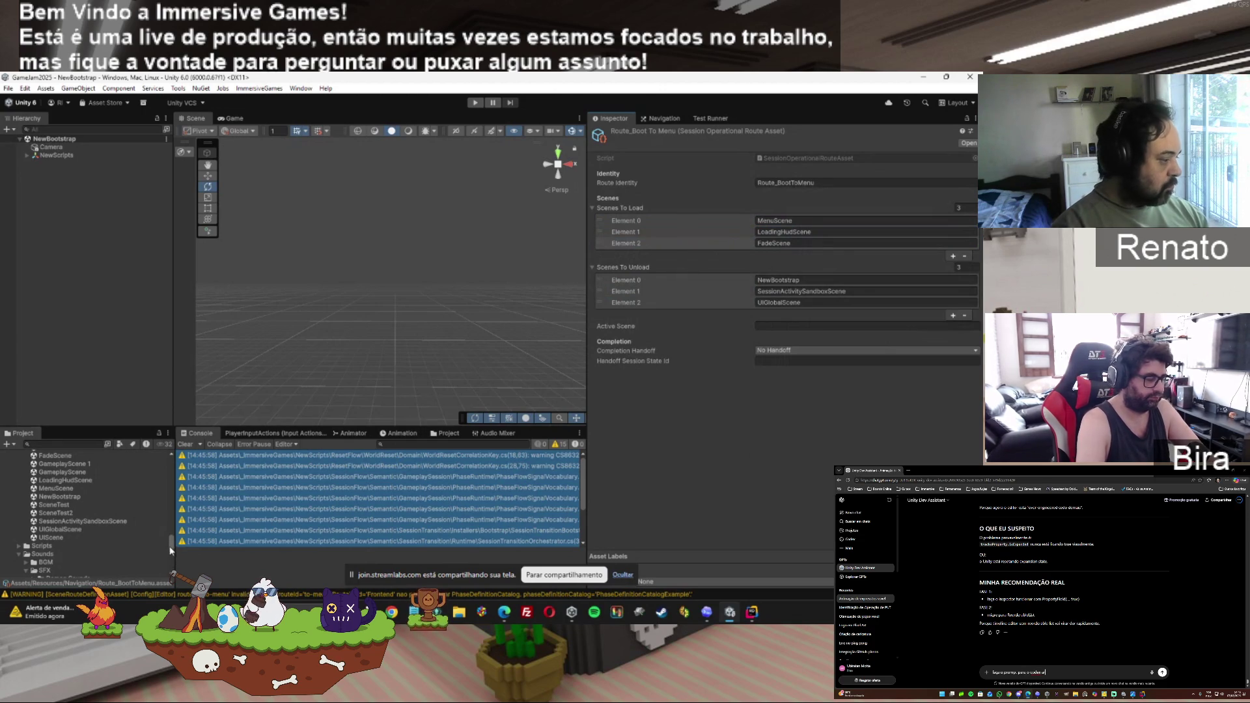
left_click_drag(170, 550, 166, 563)
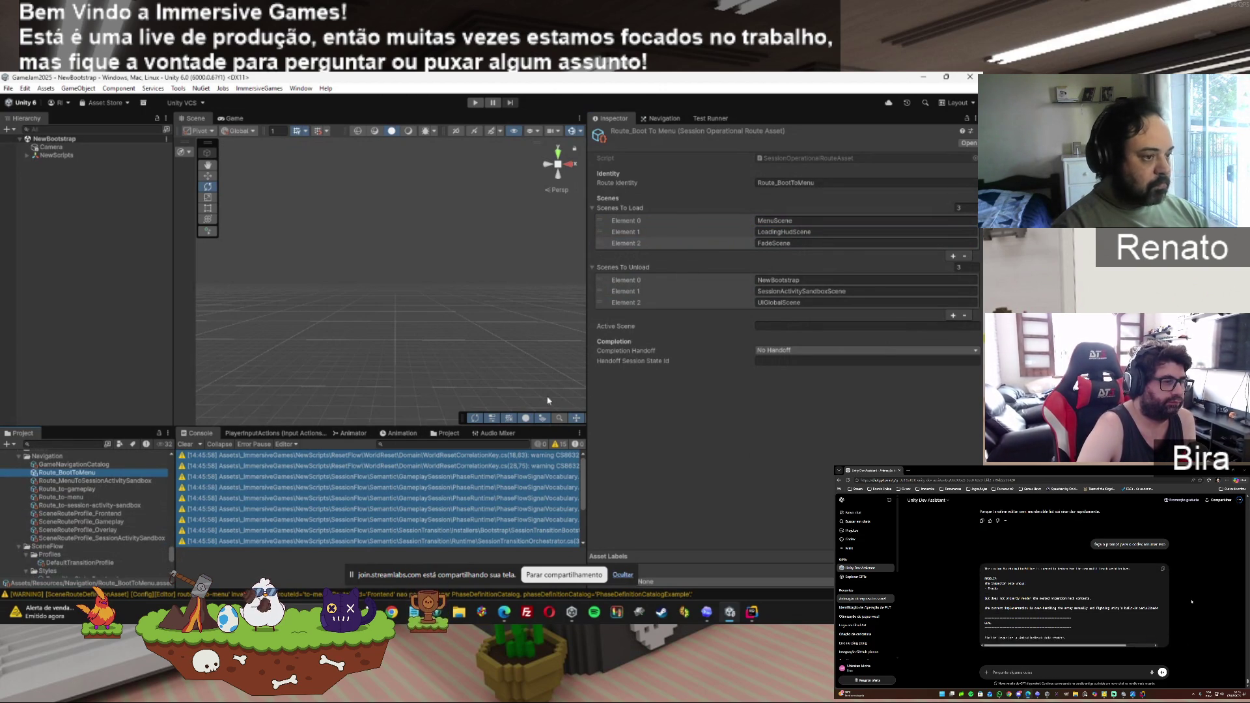
Add two Scenes To Load entries to Route_MenuToSessionActivitySandbox.
left_click(749, 302)
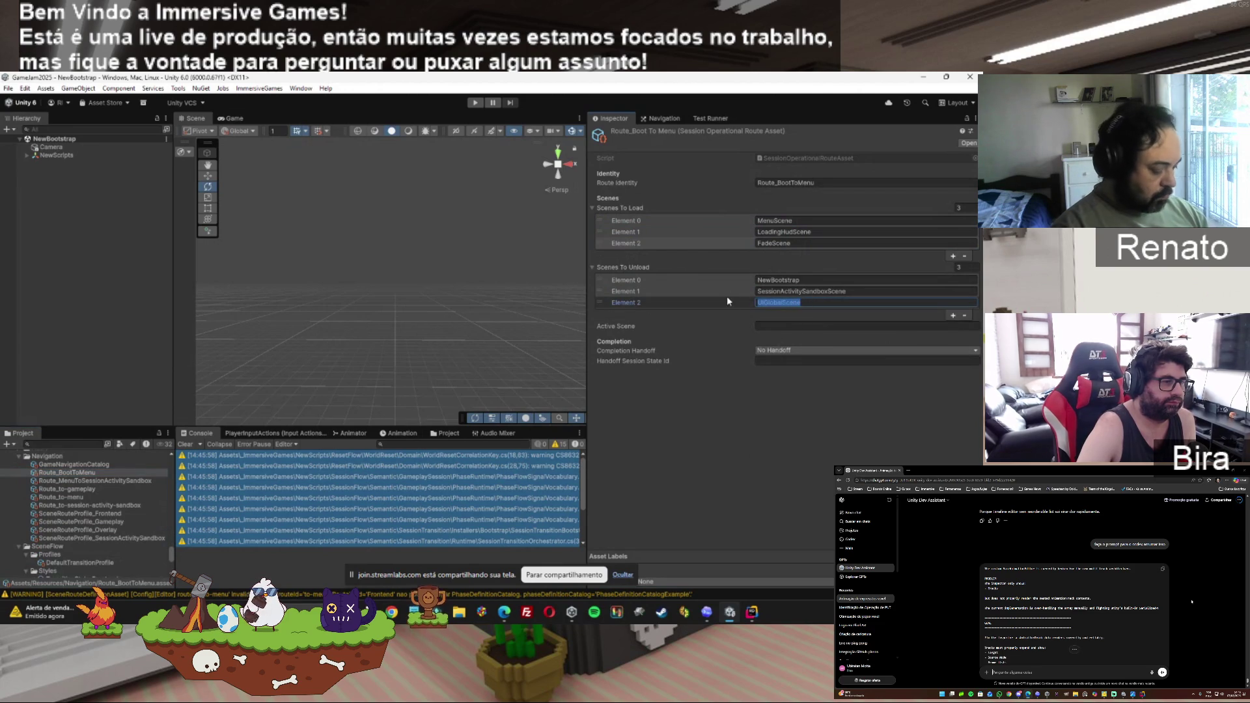
left_click(91, 482)
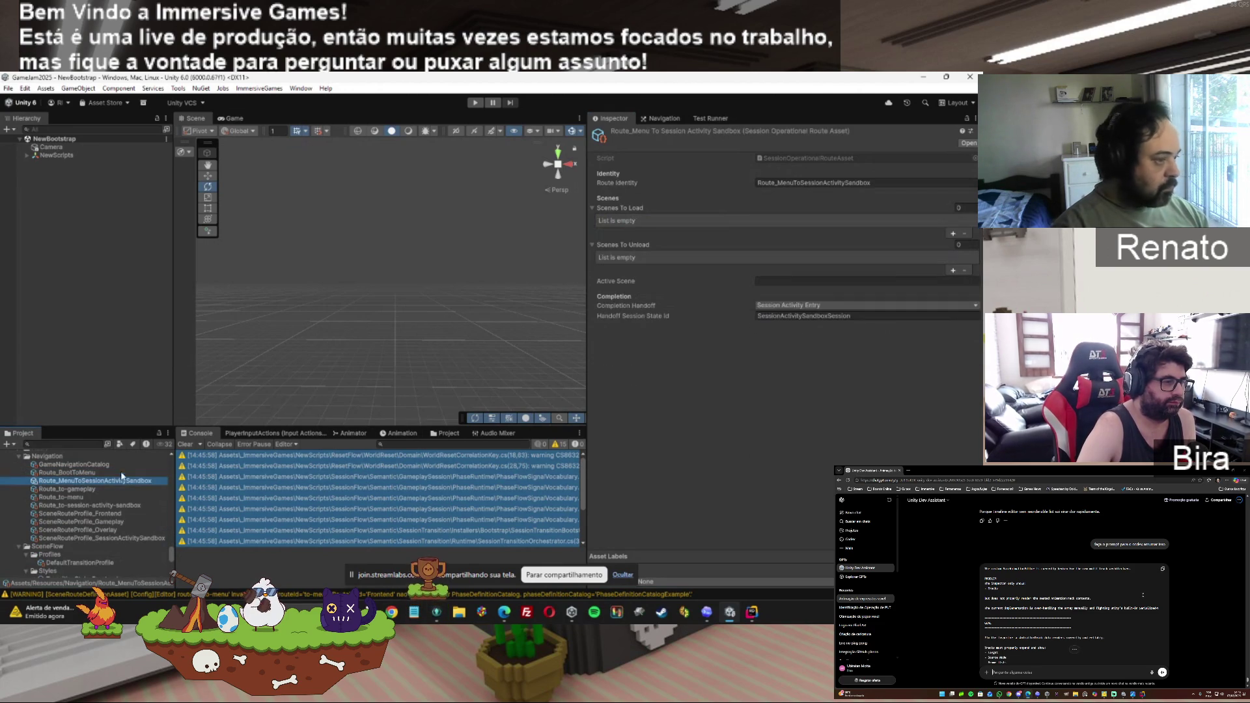
left_click(952, 234)
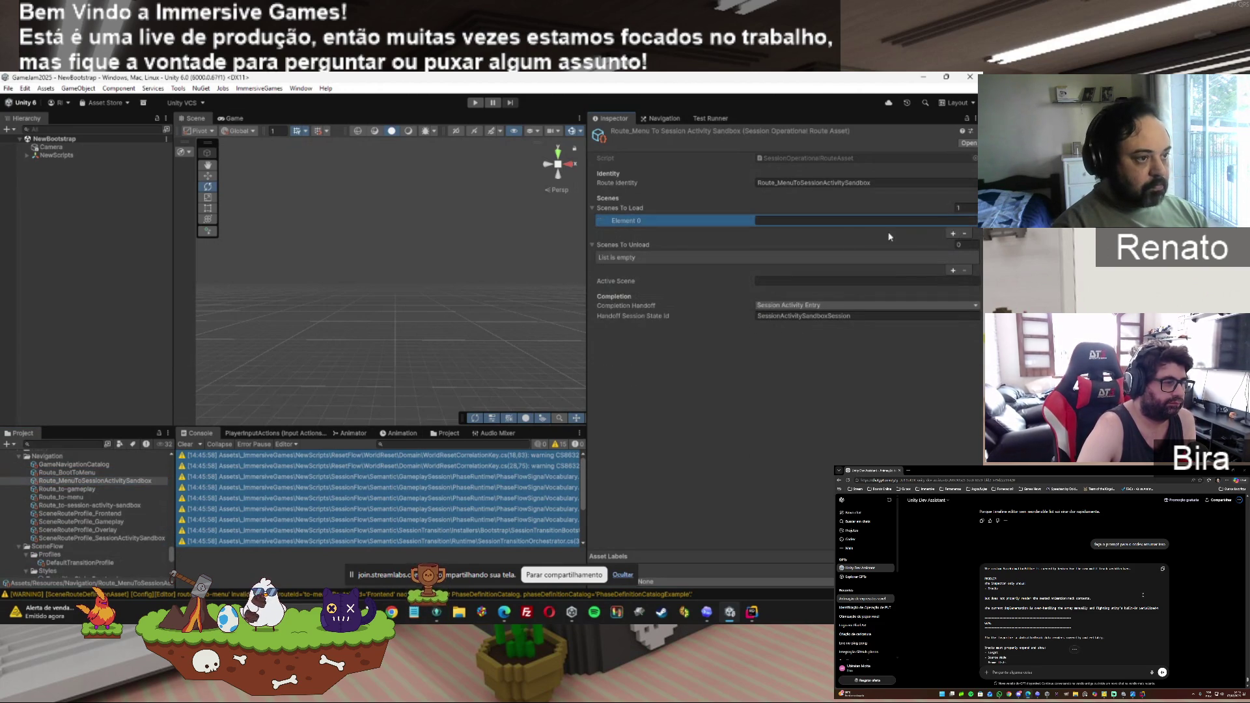
left_click(952, 234)
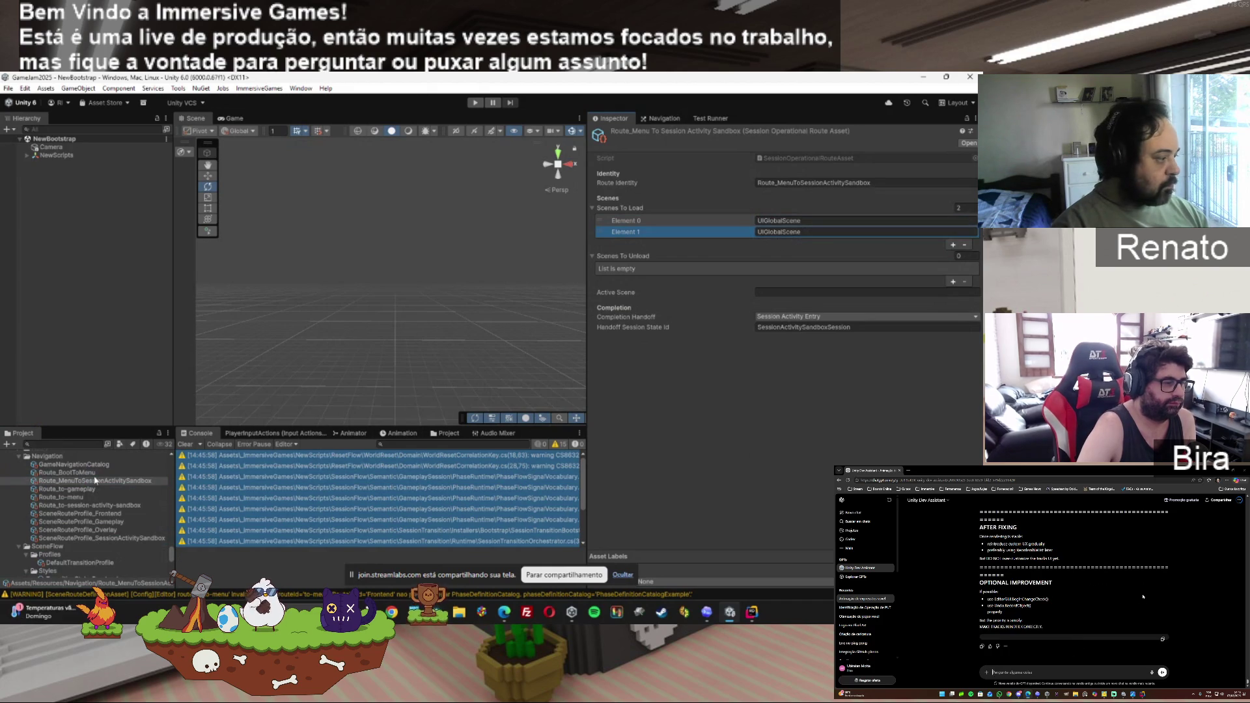
Copy SessionActivitySandboxScene from Route_BootToMenu into the sandbox route's second scene to load.
left_click(166, 472)
left_click(800, 292)
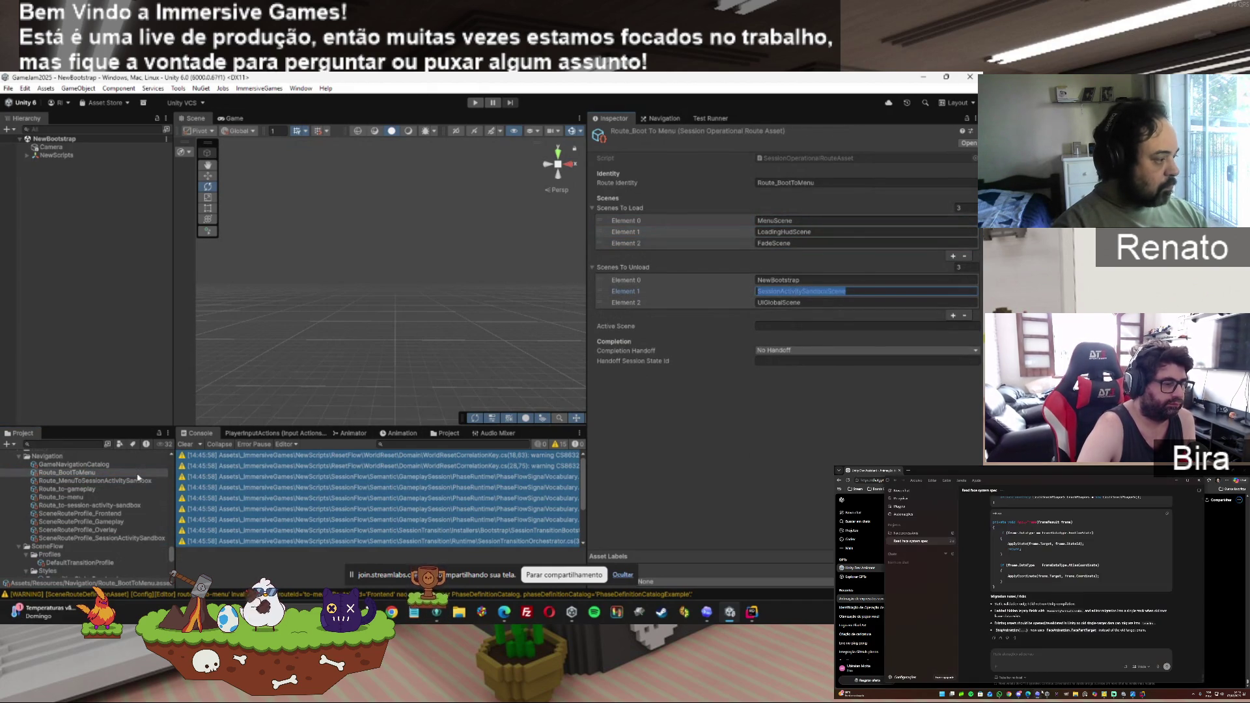
left_click(95, 480)
left_click(782, 231)
key("ctrl+v")
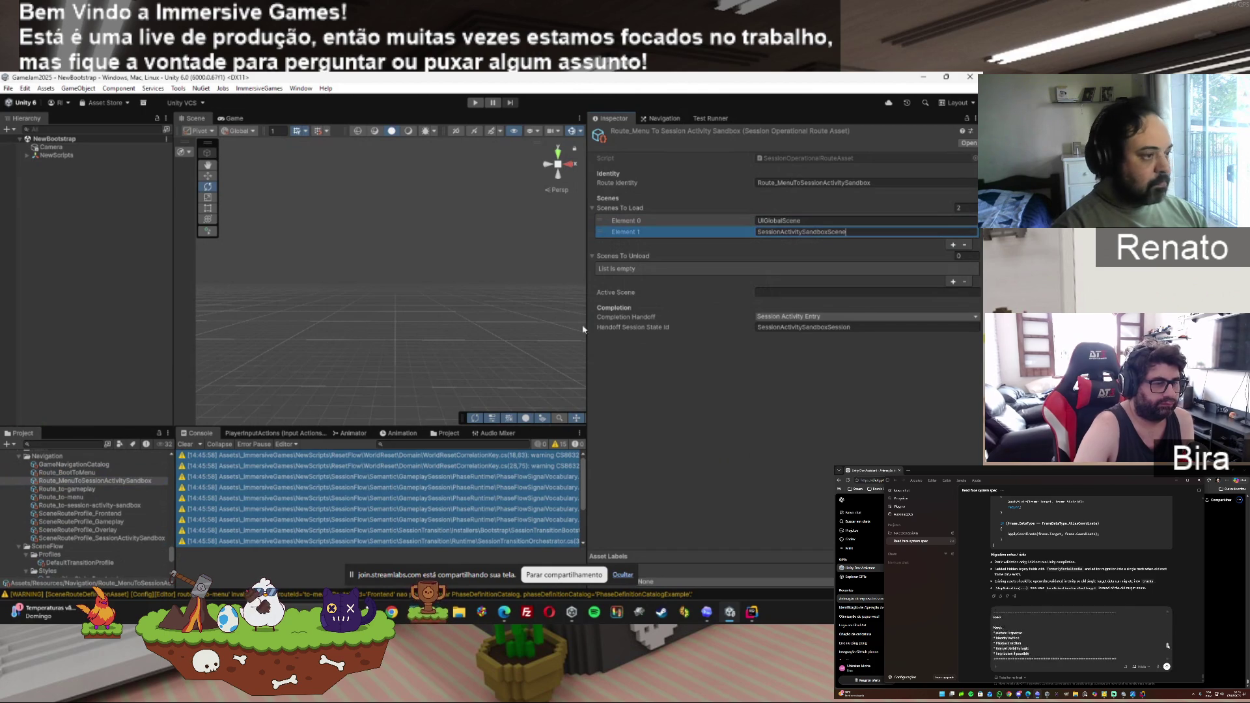
Add MenuScene to the sandbox route's Scenes To Unload.
left_click(952, 281)
left_click(774, 268)
type("MenuScene")
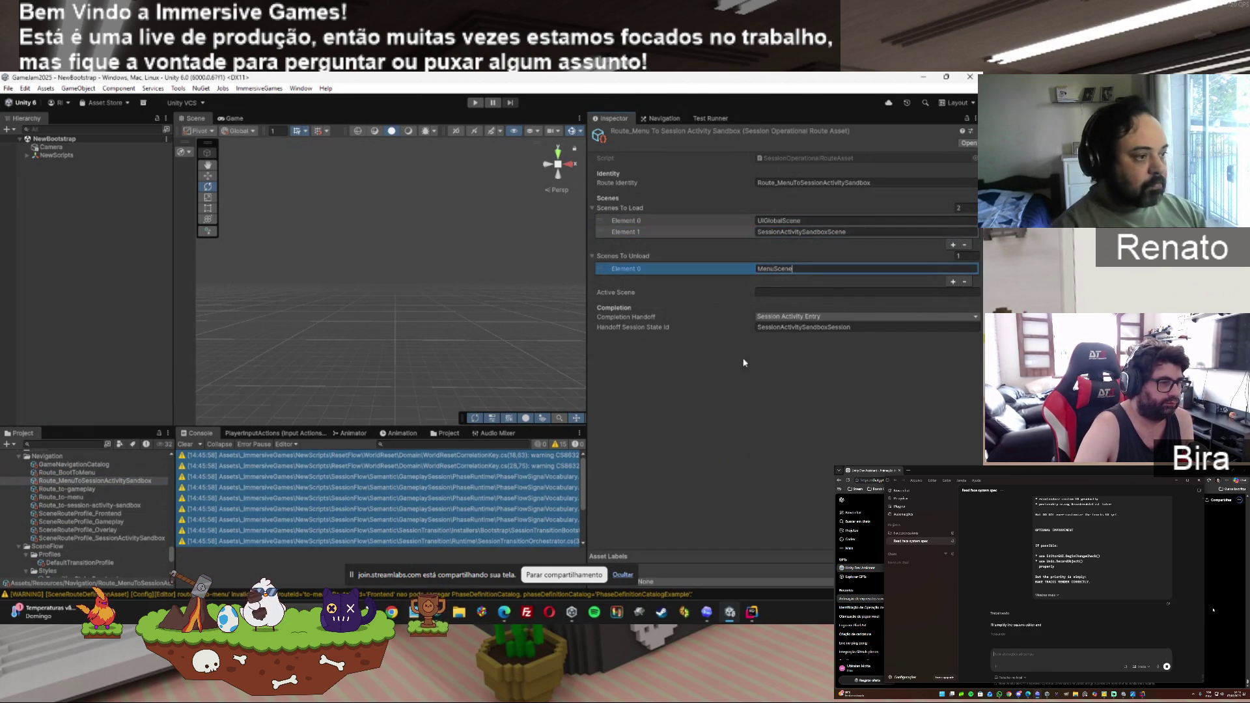
left_click(741, 372)
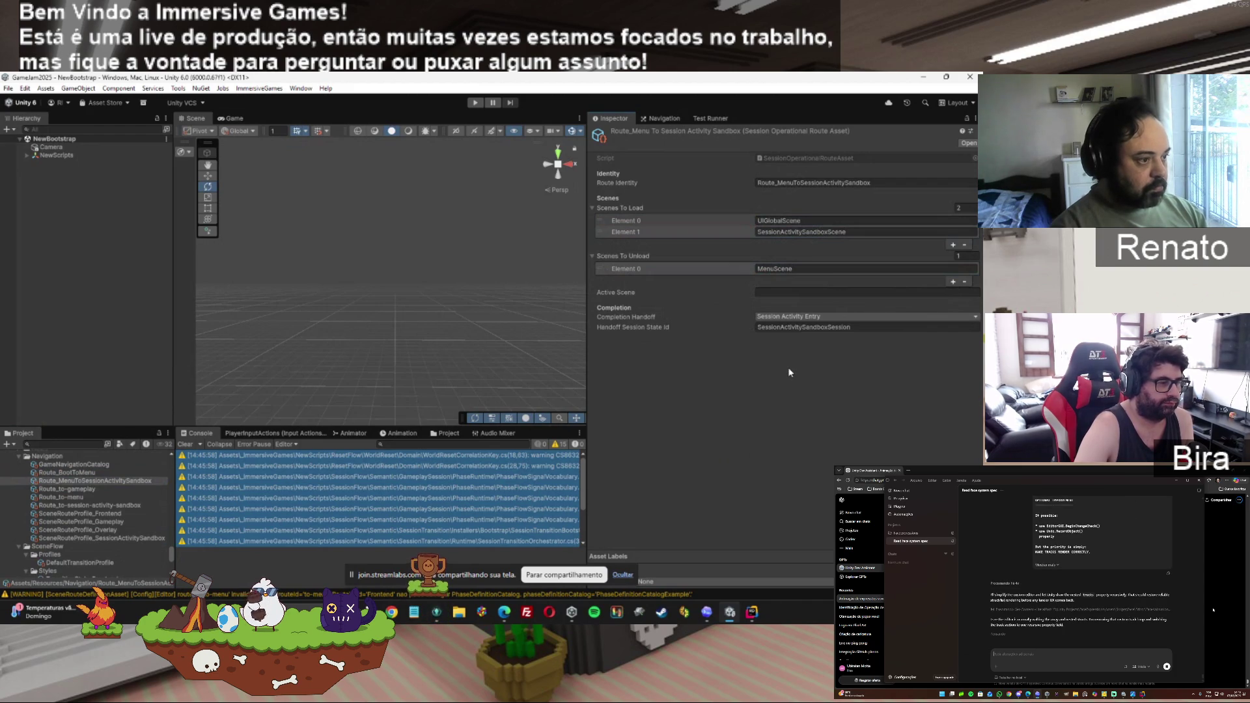
left_click(89, 474)
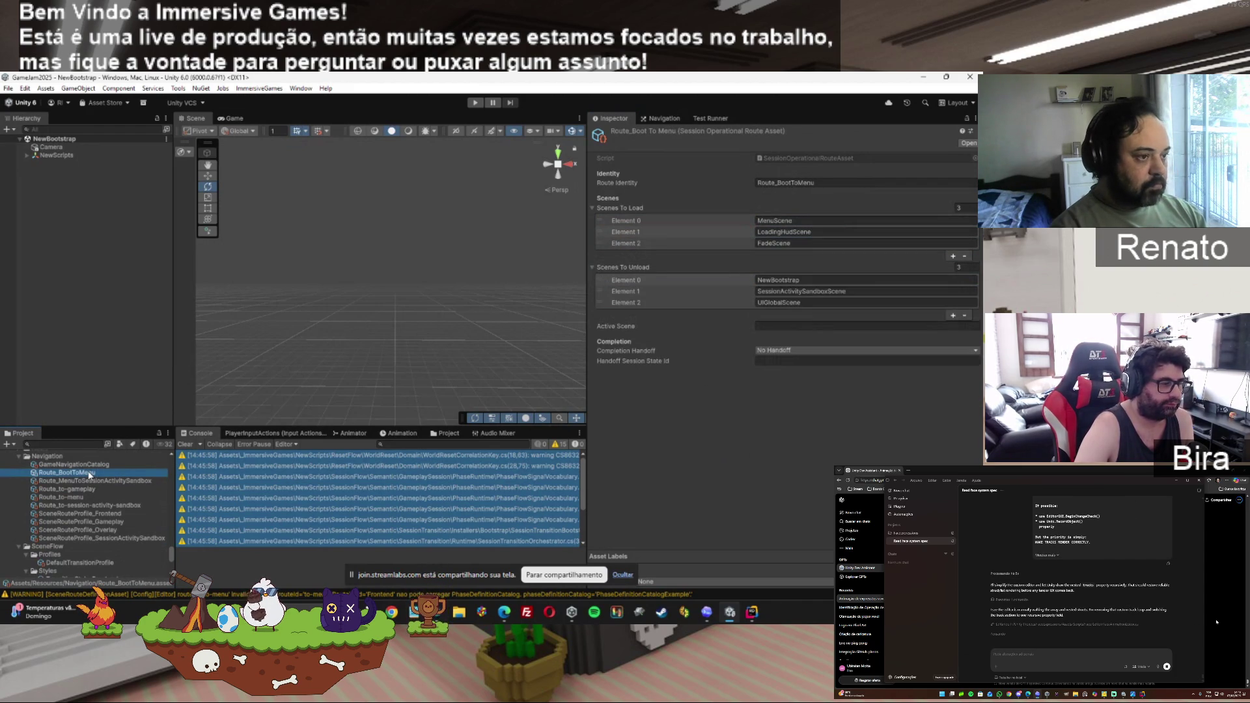
On Route_BootToMenu, move MenuScene into Active Scene and remove LoadingHudScene from Scenes To Load.
left_click(804, 223)
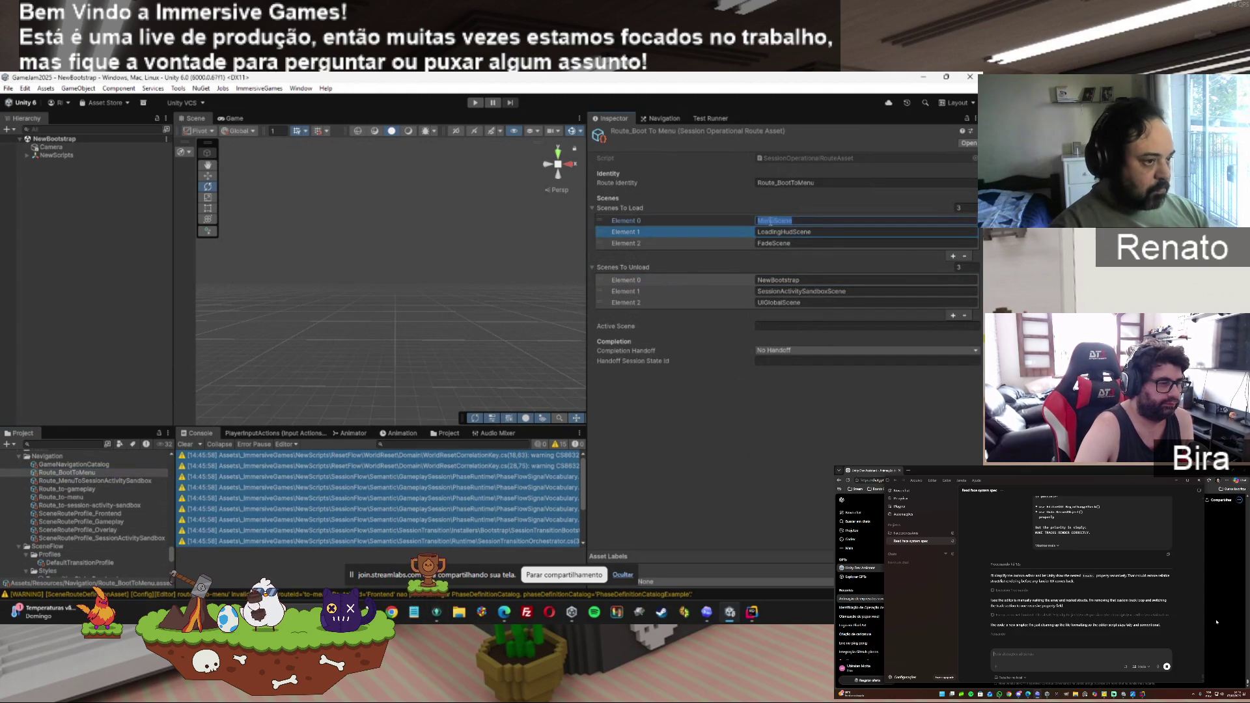
key("BackSpace")
left_click(778, 326)
type("MenuScene")
left_click(938, 232)
left_click(964, 255)
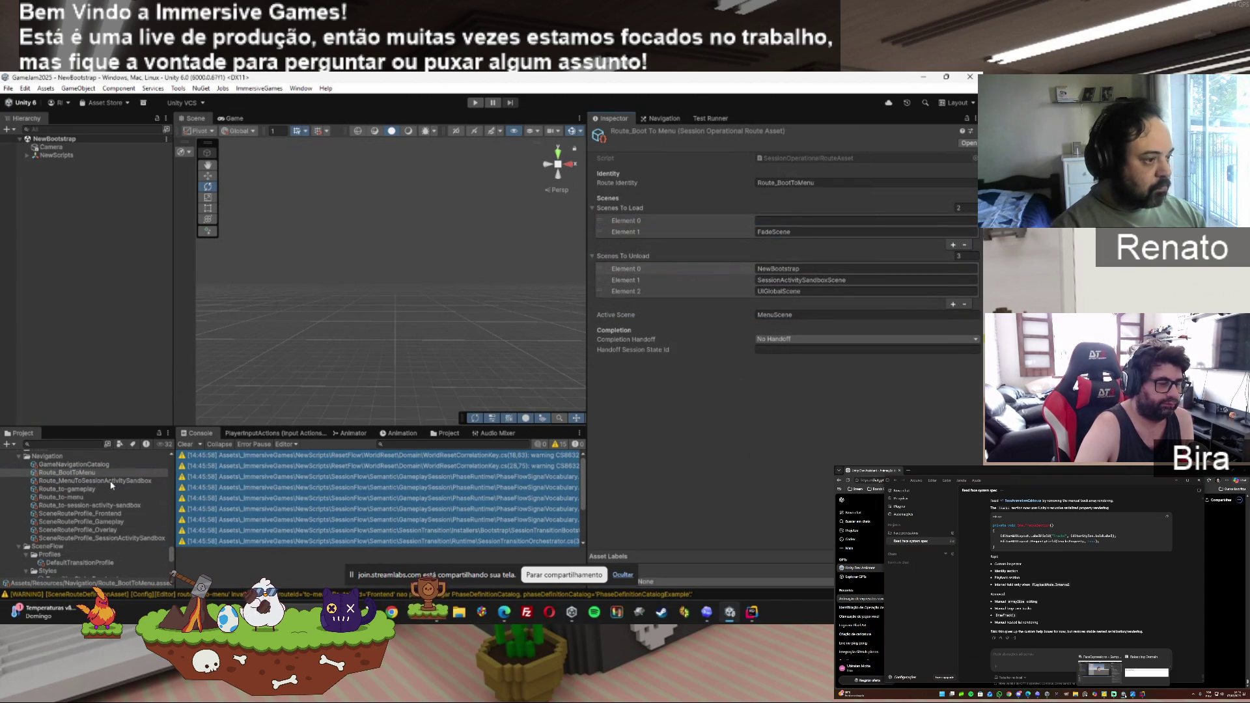
Make SessionActivitySandboxScene the sandbox route's Active Scene, drop the empty load entry, and enter Play mode.
left_click(84, 482)
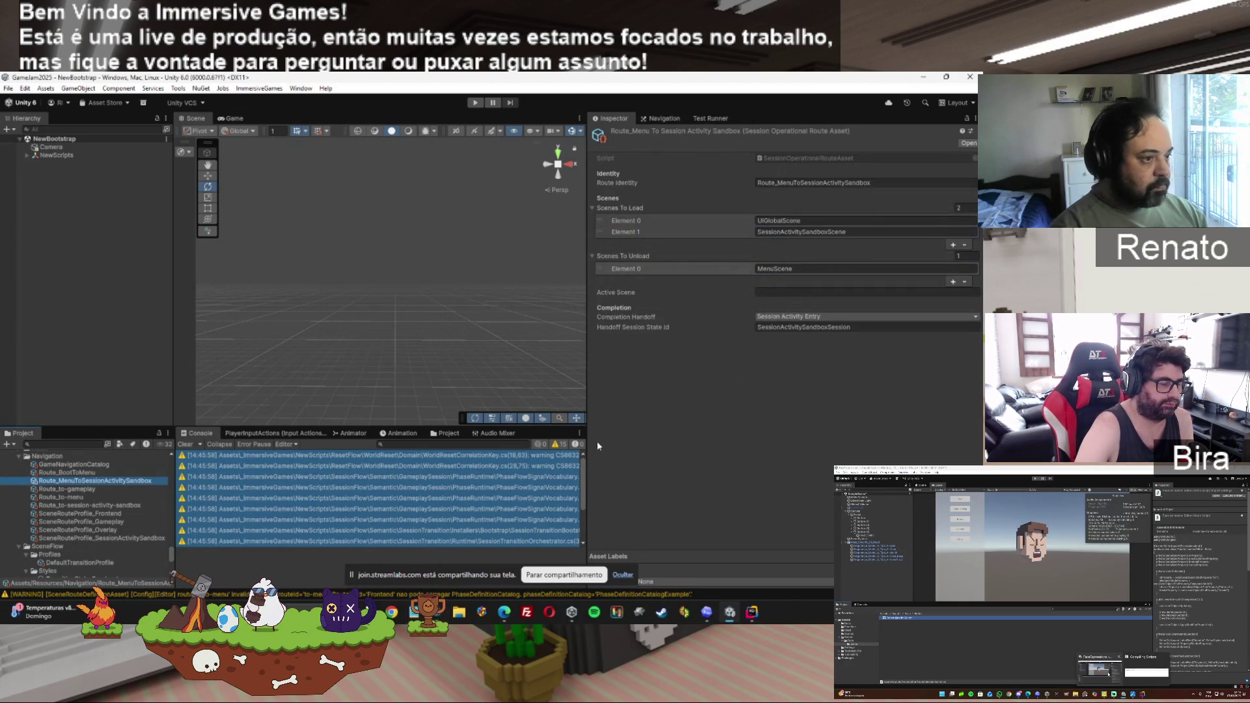
left_click(825, 232)
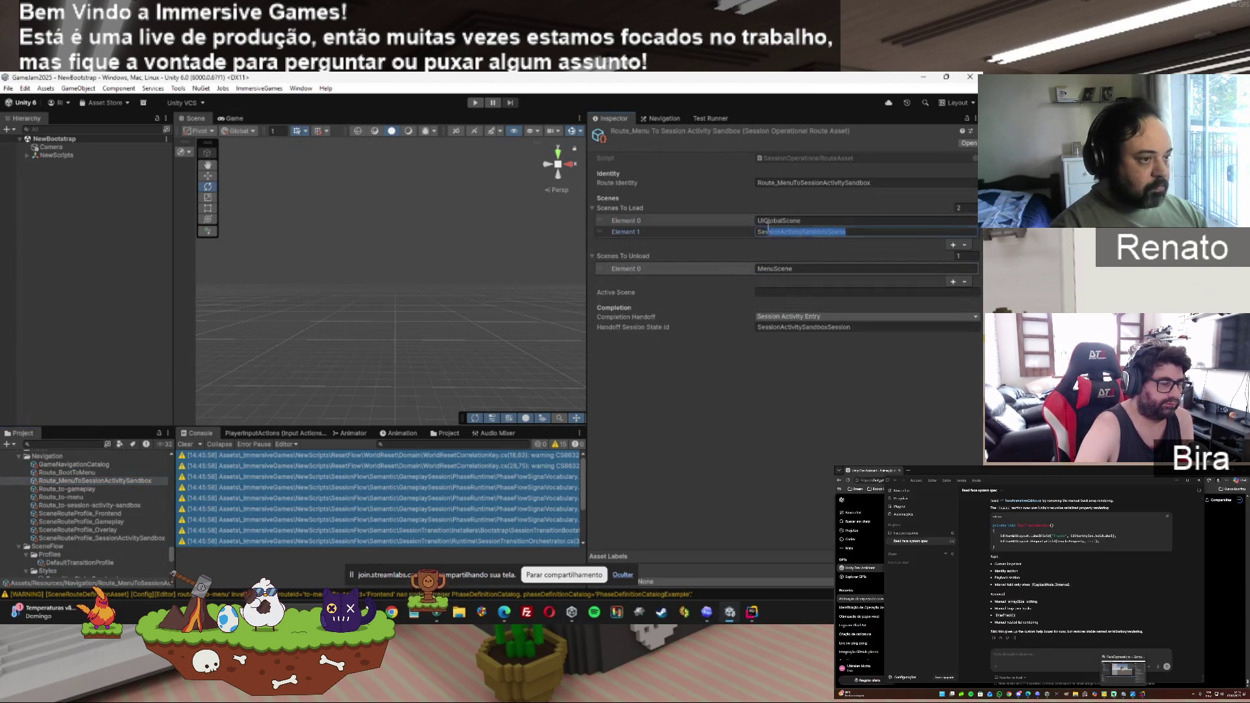
key("ctrl+x")
left_click(784, 293)
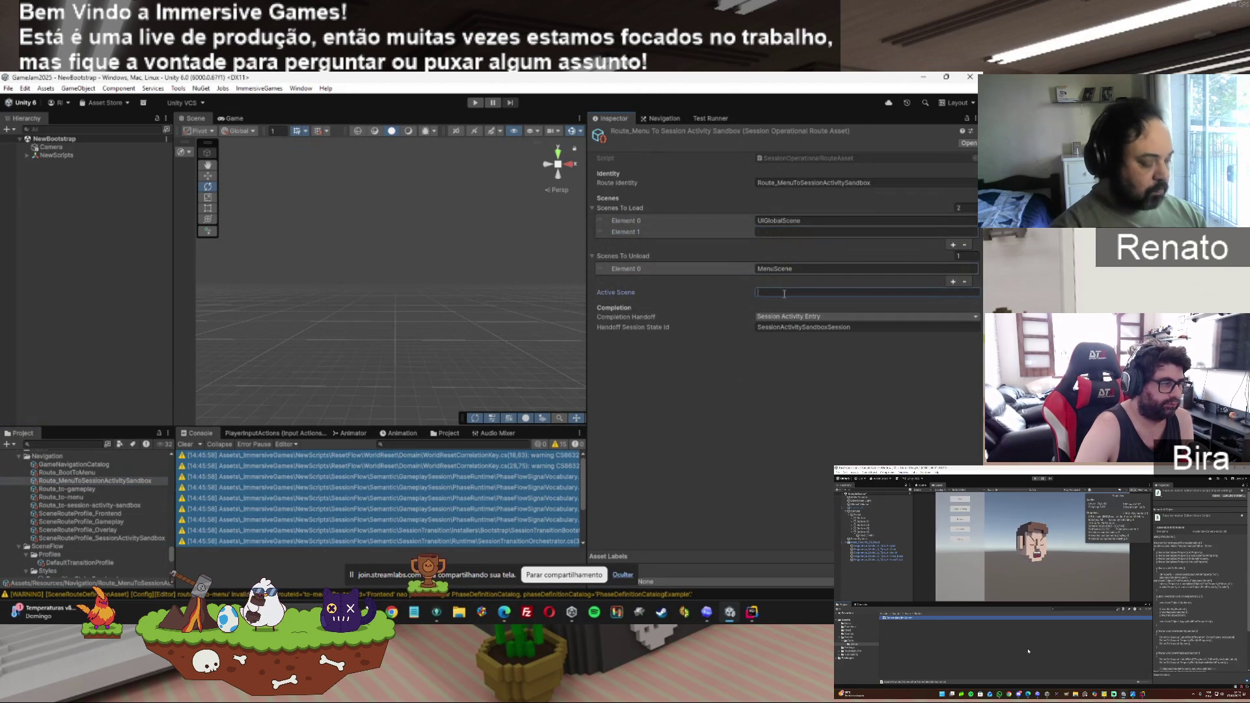
key("ctrl+v")
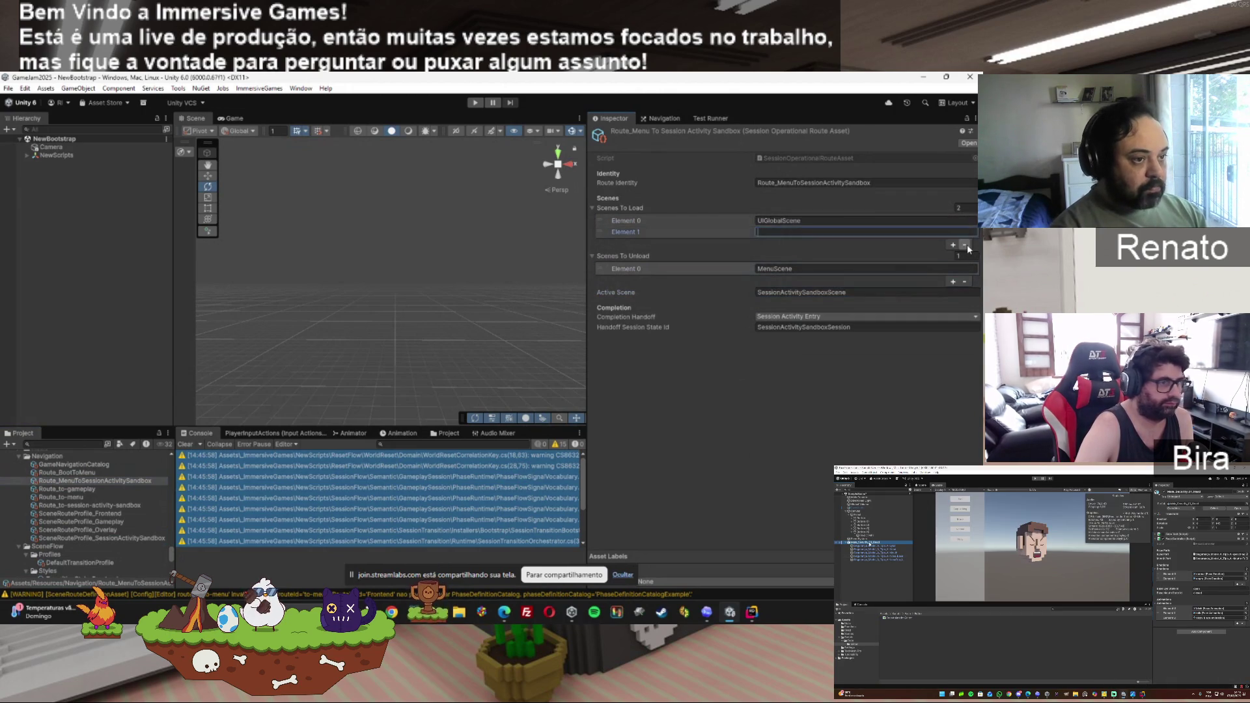
left_click(964, 246)
left_click(480, 102)
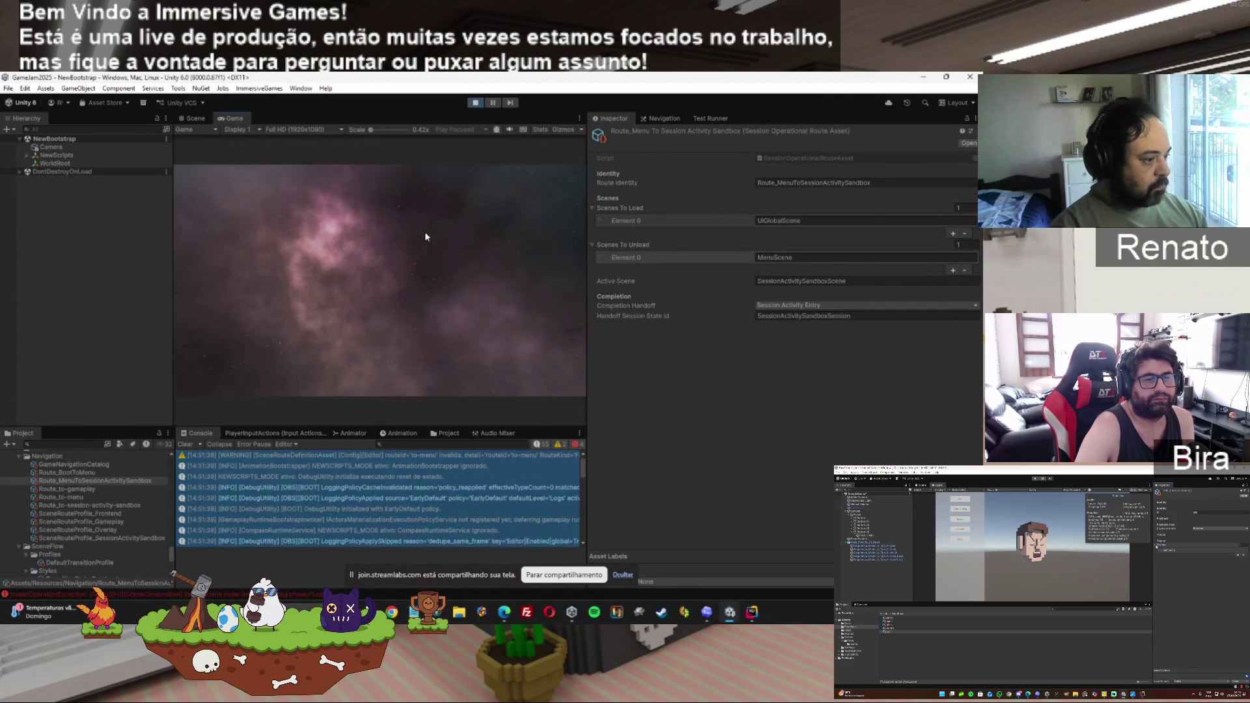
Hide Info messages in the Console and stop Play mode.
left_click(547, 446)
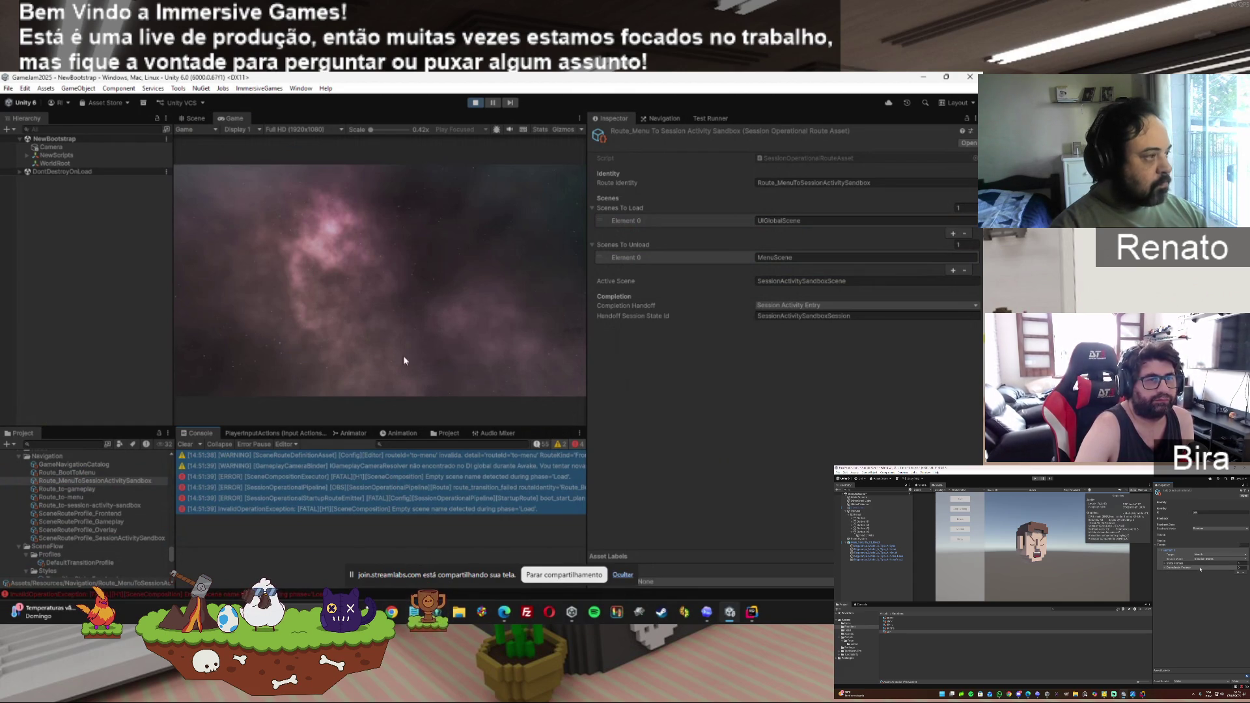
left_click(475, 102)
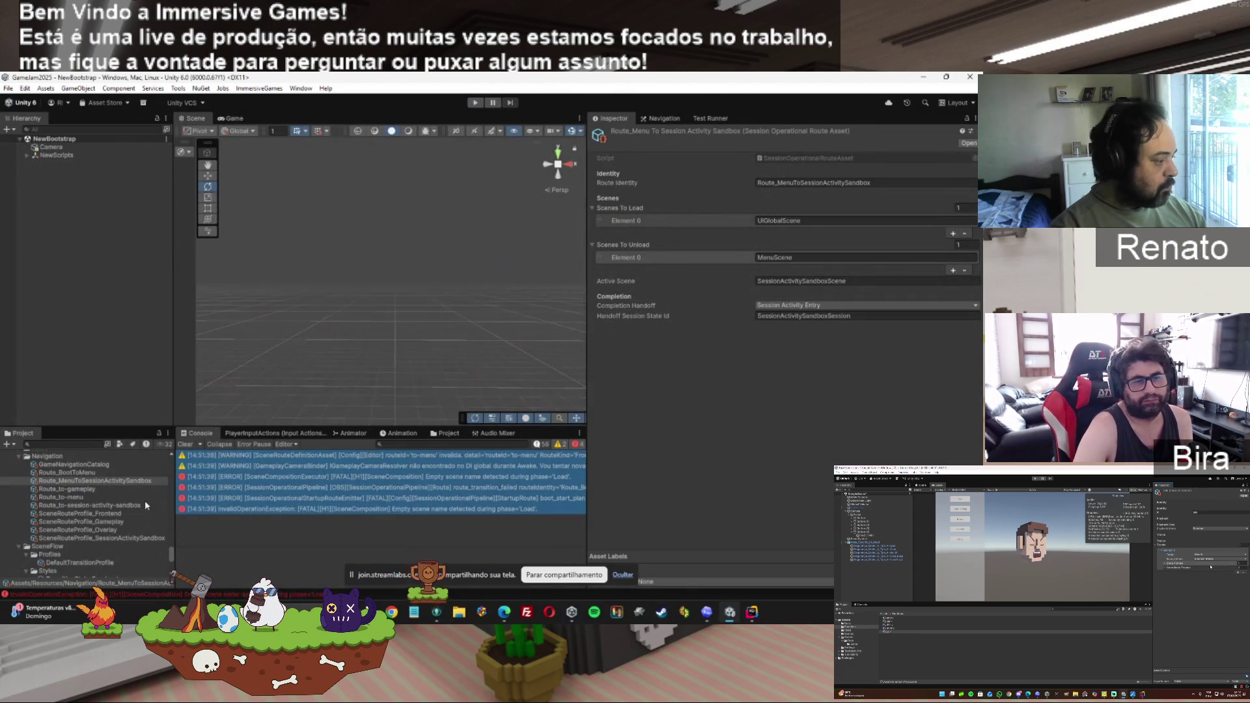
scroll(171, 553, "down", 5)
Review RuntimeModeConfig, BootstrapConfig and LoggingConfig, leaving Mode Override on Auto.
left_click(69, 515)
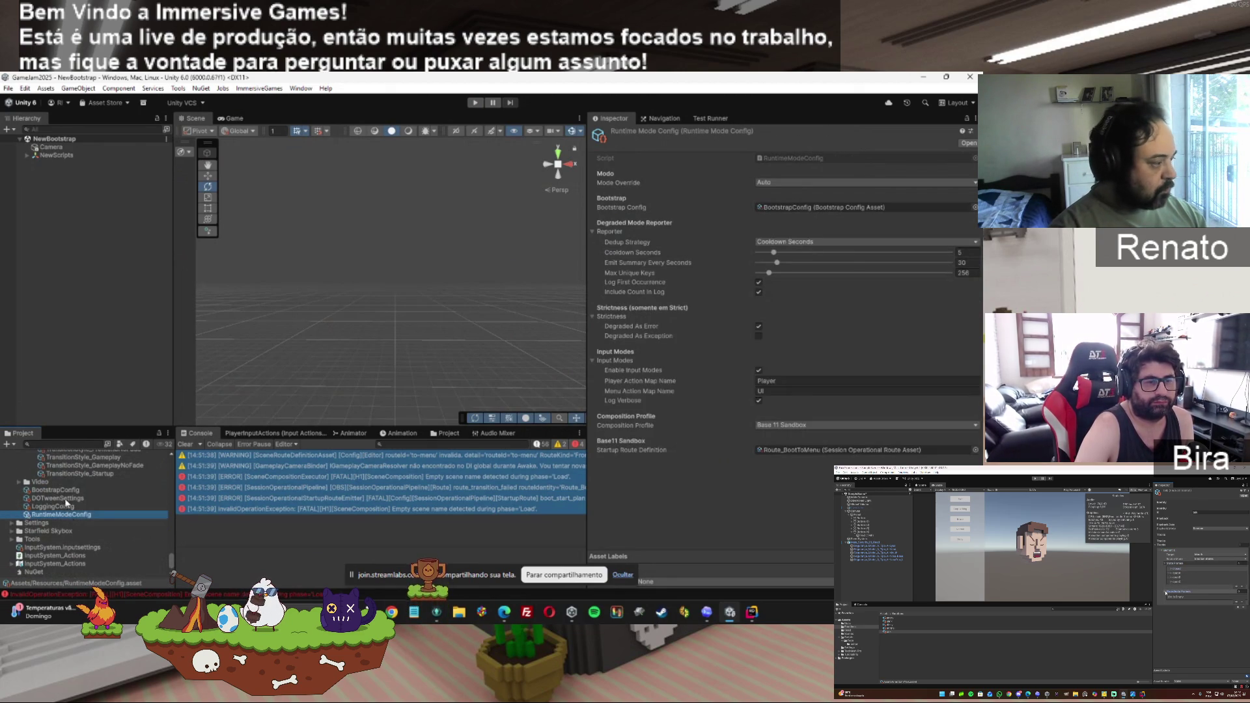
left_click(61, 491)
left_click(62, 515)
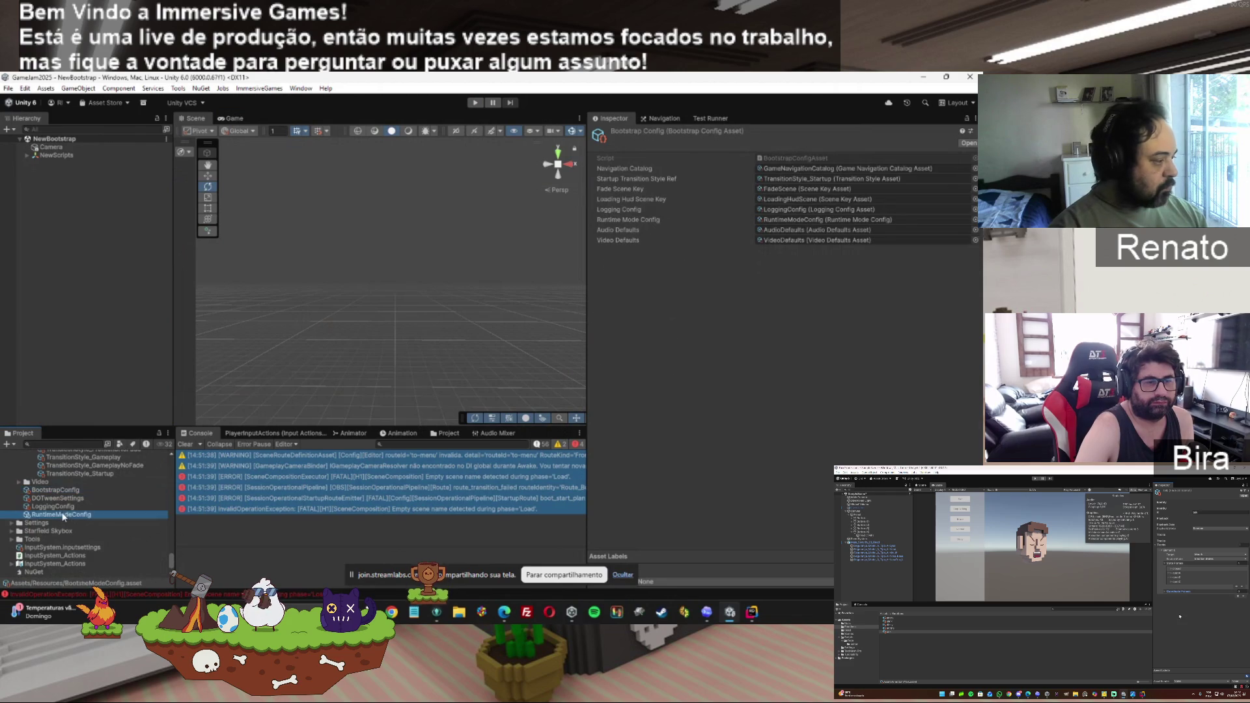
left_click(60, 507)
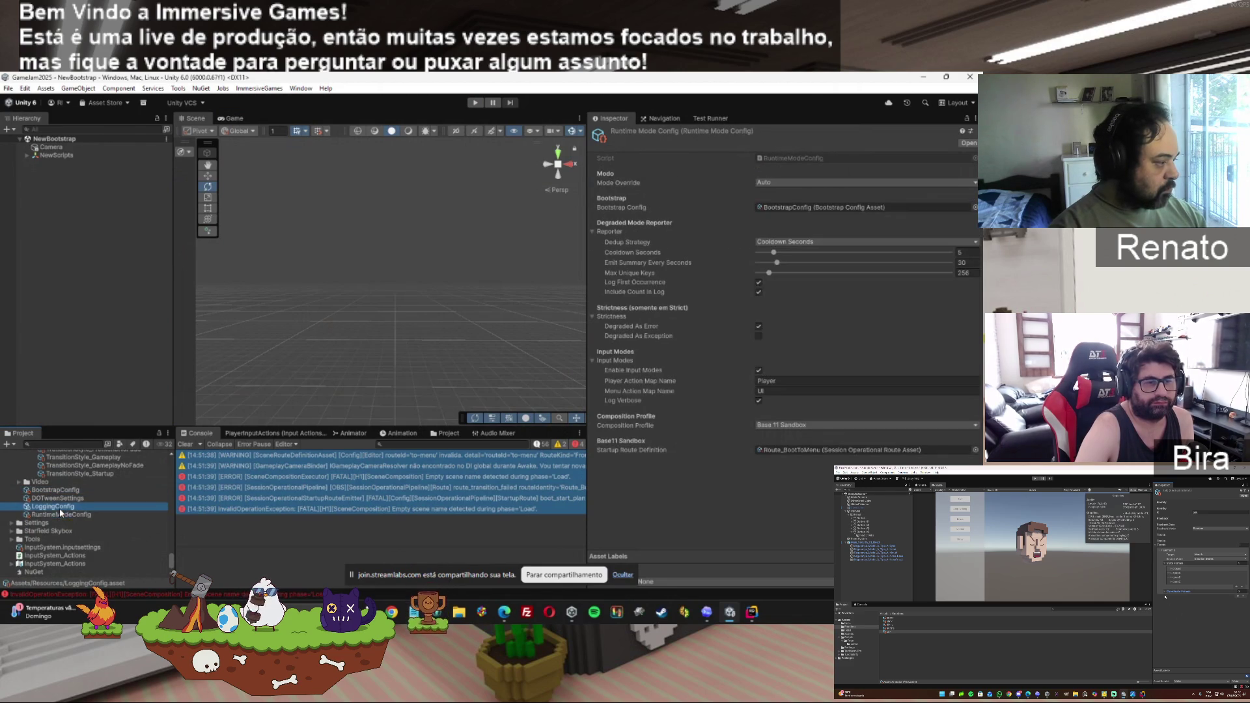
left_click(65, 515)
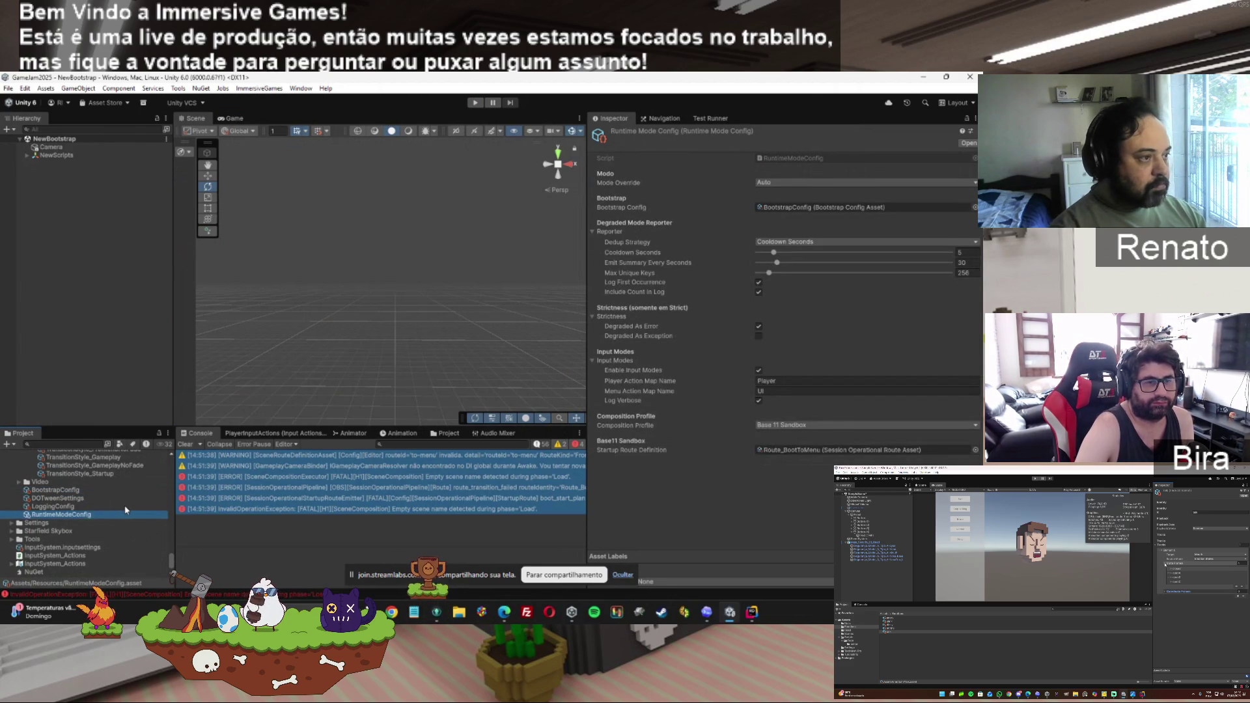
left_click(786, 183)
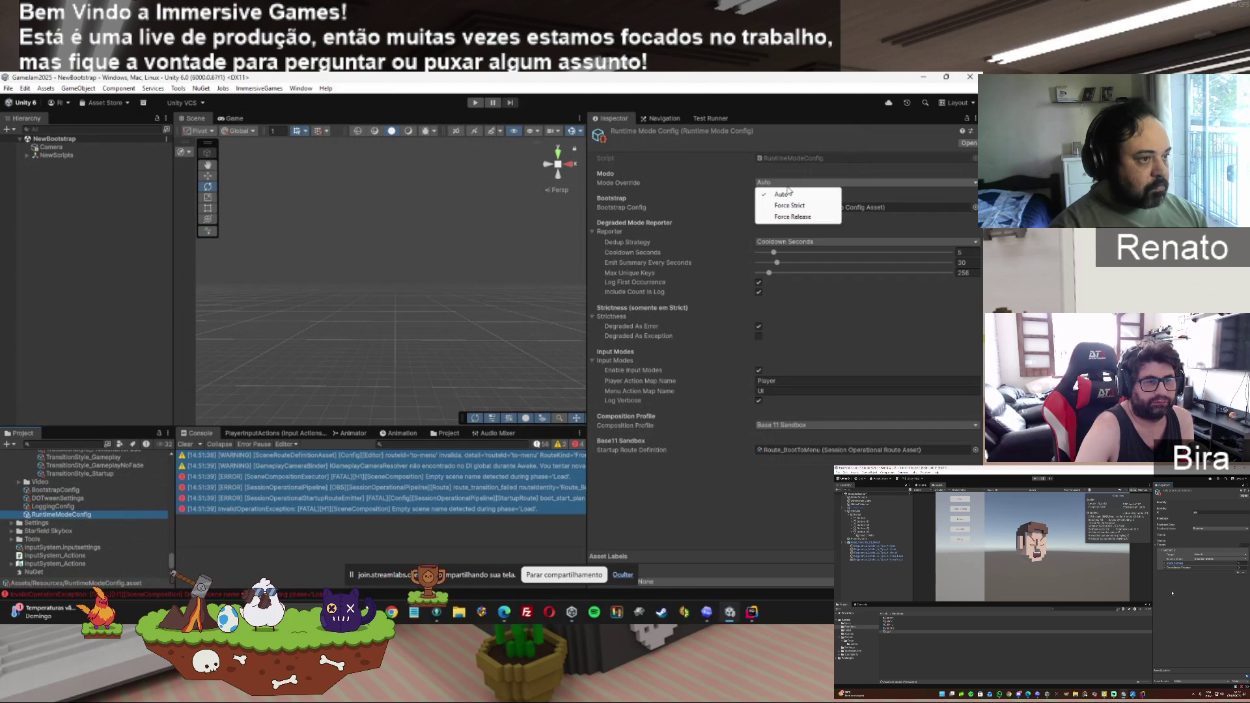
left_click(268, 481)
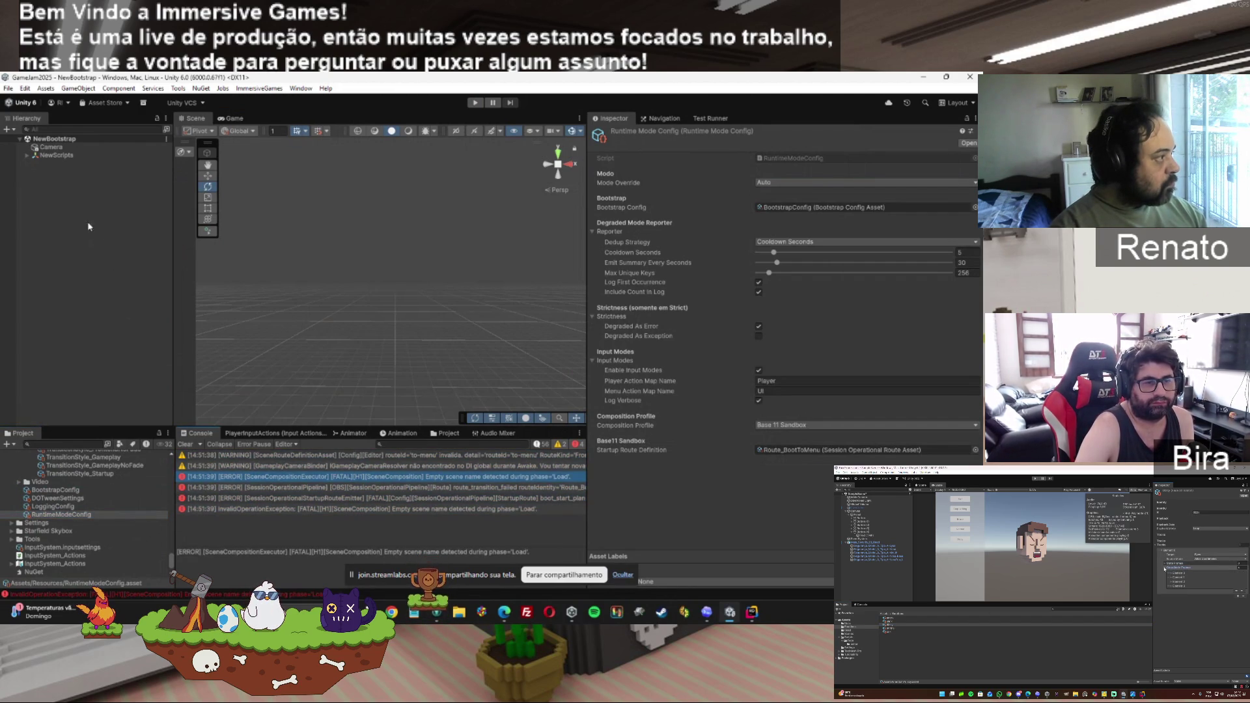
scroll(171, 560, "up", 10)
scroll(177, 551, "down", 5)
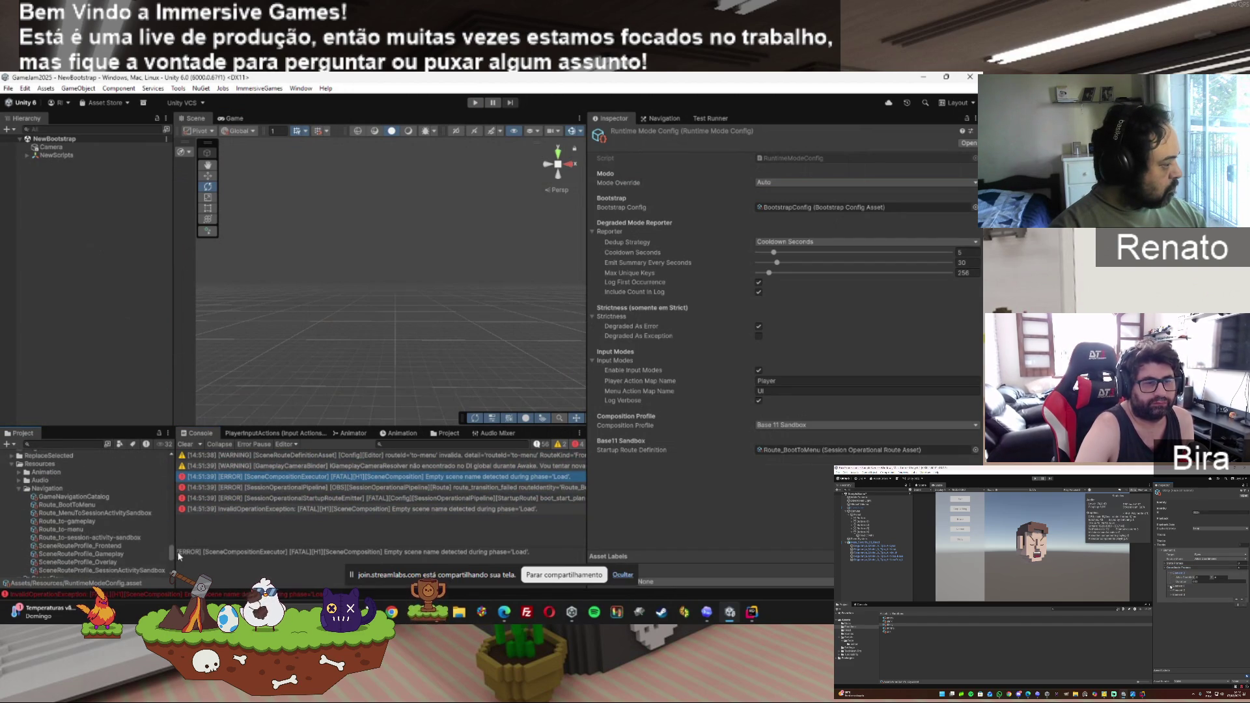
Delete one Scenes To Load entry from Route_BootToMenu, comparing against the menu-to-sandbox route.
left_click(68, 505)
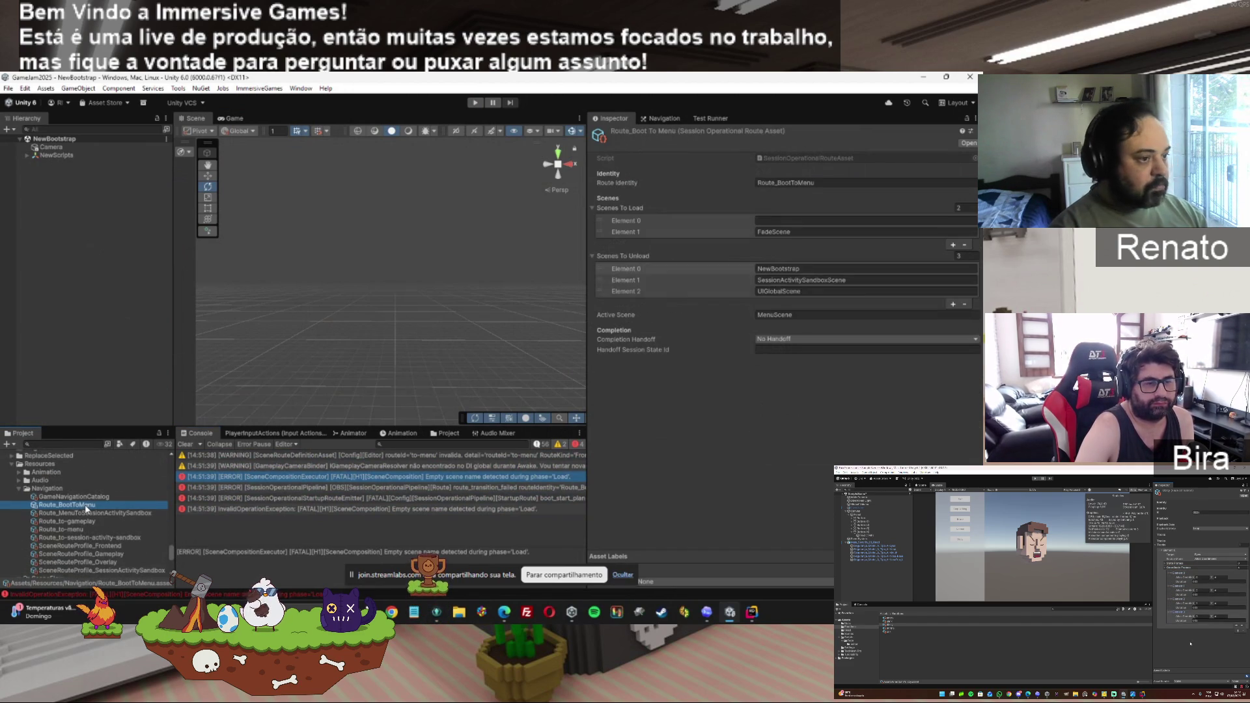
left_click(866, 220)
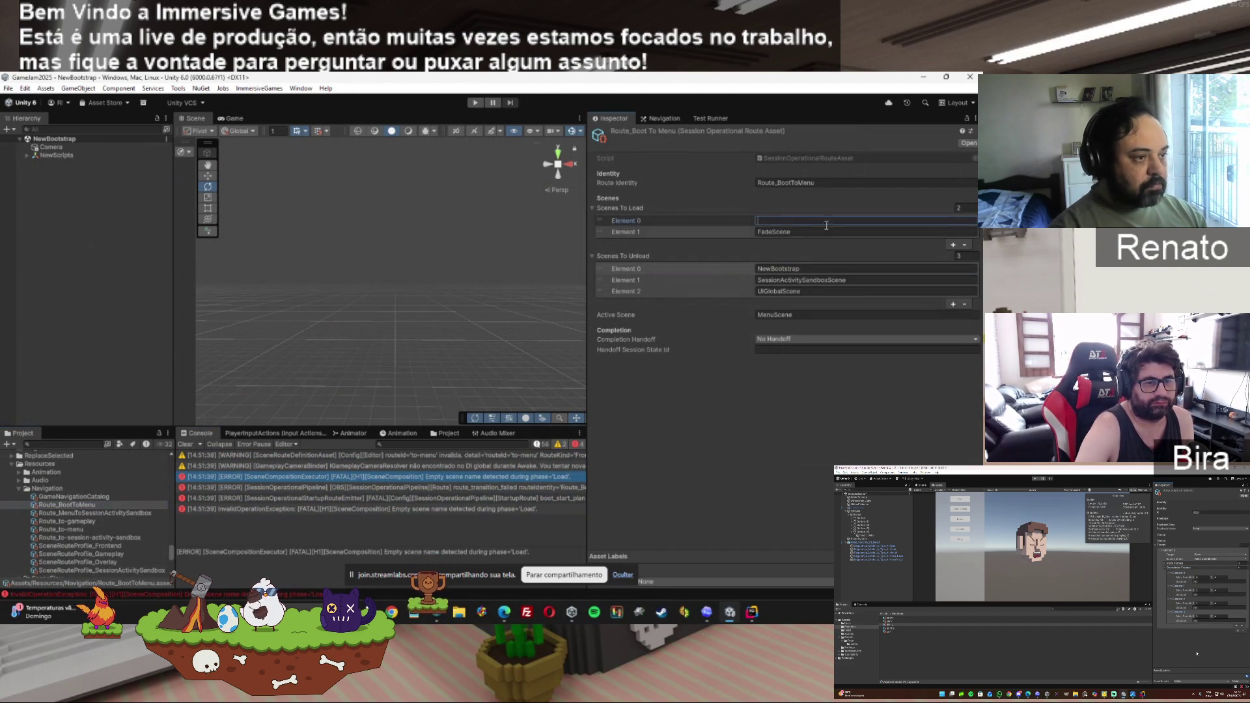
left_click(966, 246)
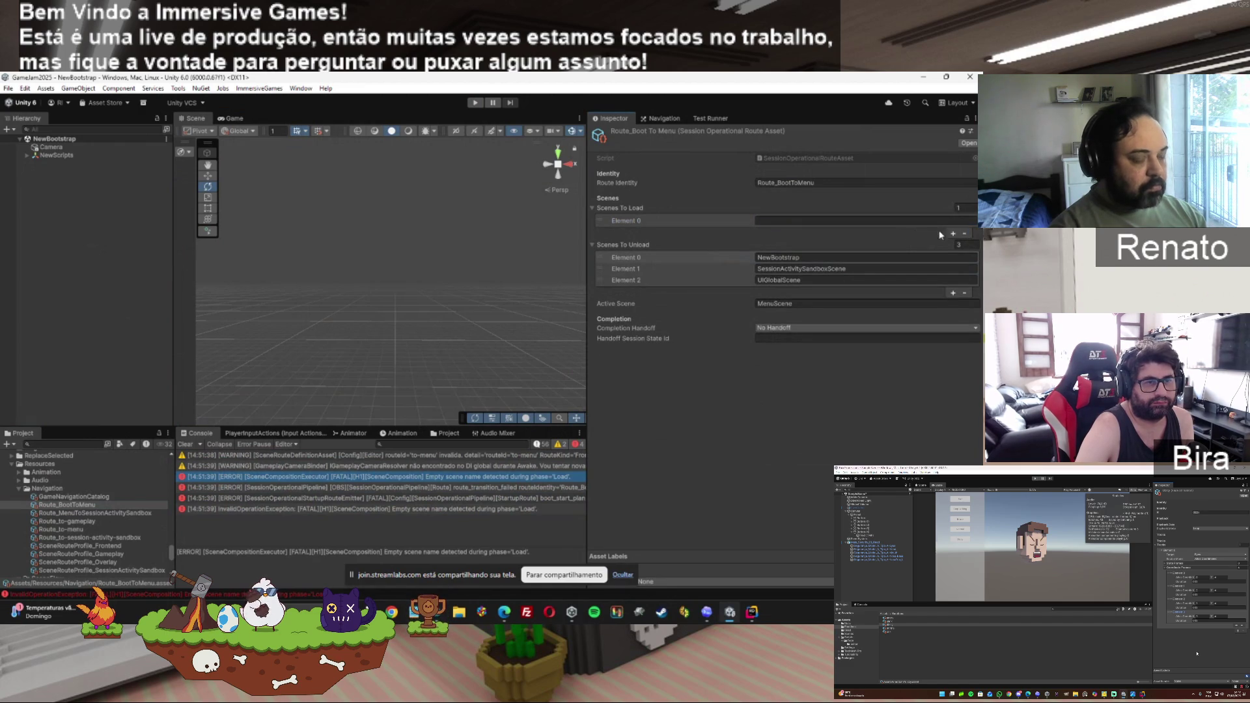
left_click(88, 514)
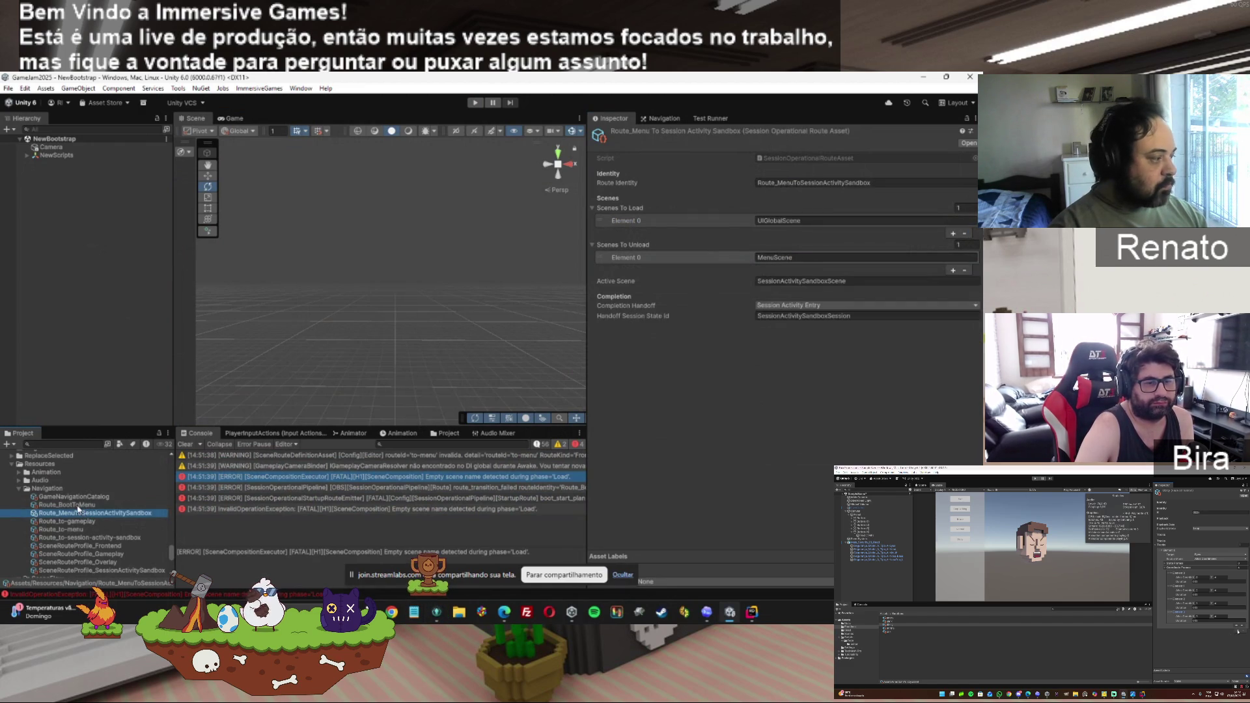
left_click(69, 504)
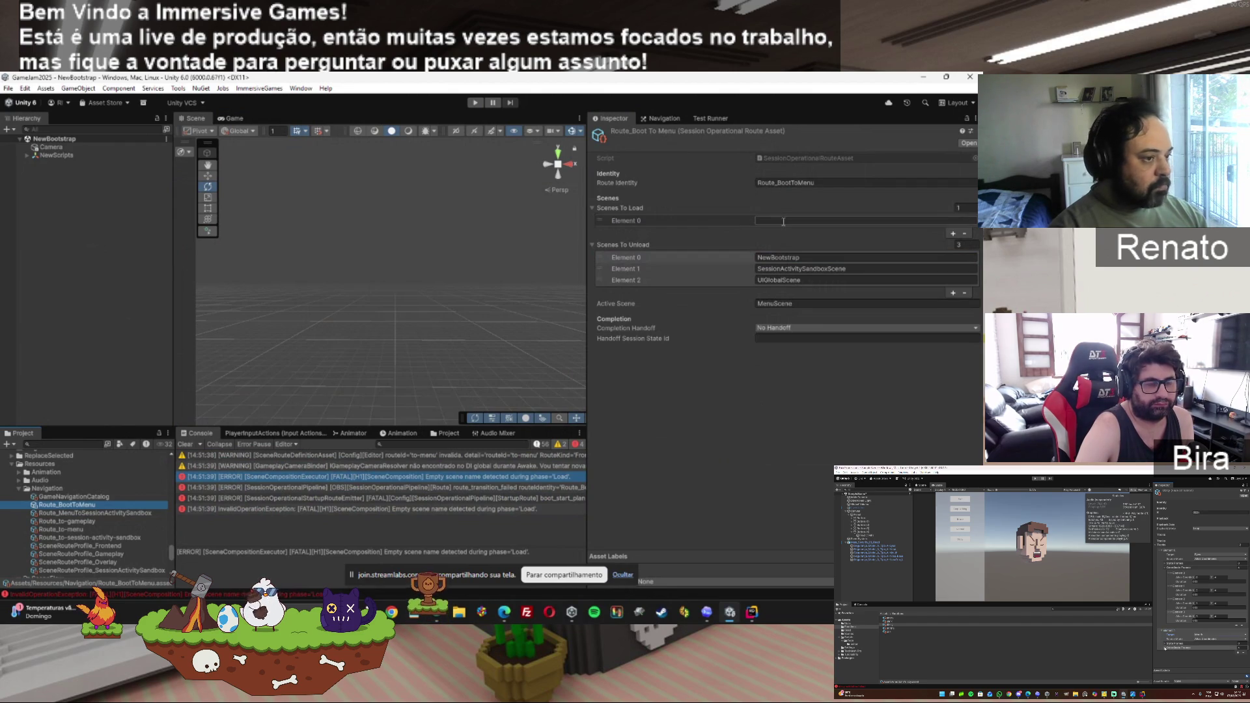
Move UIGlobalScene from unloading to loading and set the first scene to load to FadeScene.
left_click(717, 258)
left_click(728, 280)
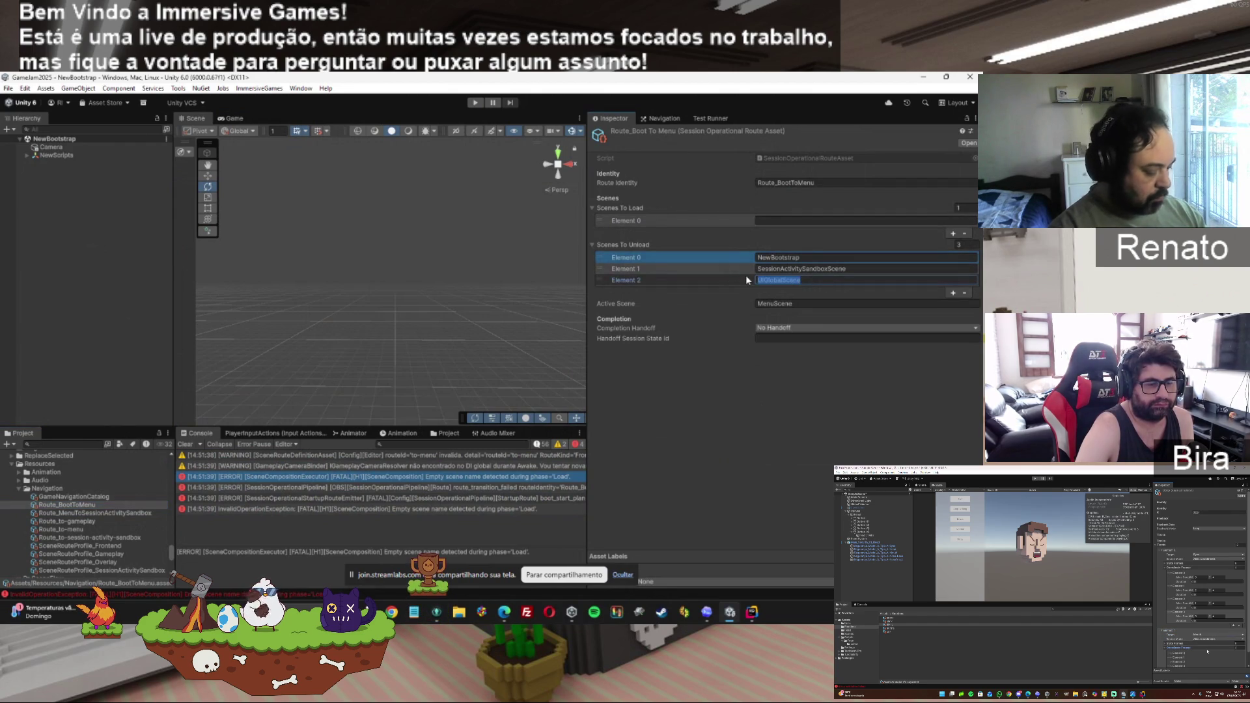
key("BackSpace")
left_click(780, 222)
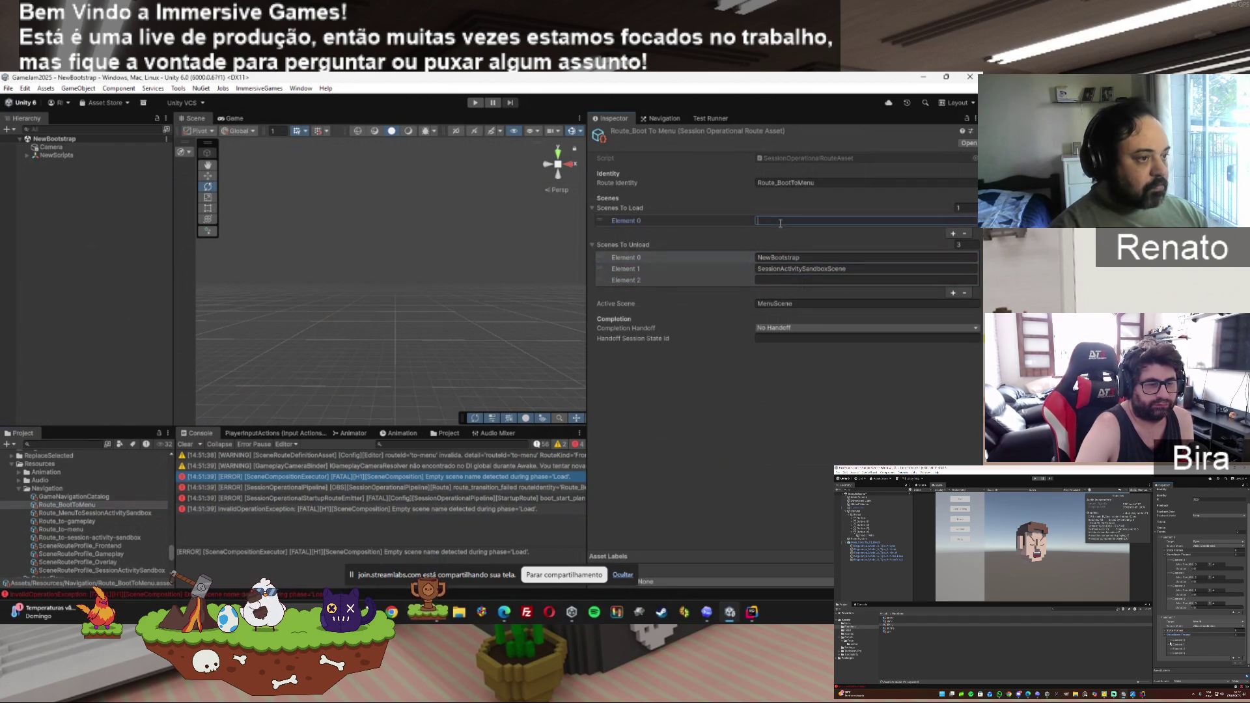
type("UIGlobalScene")
left_click(953, 233)
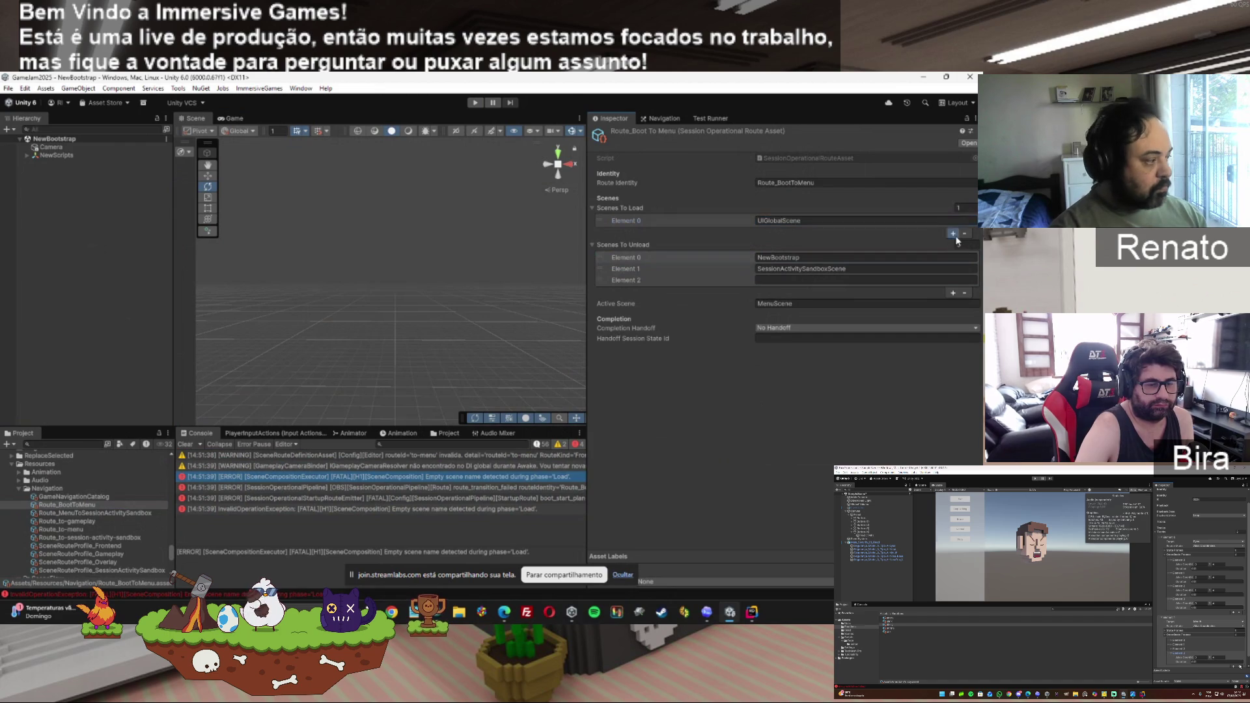
left_click(726, 219)
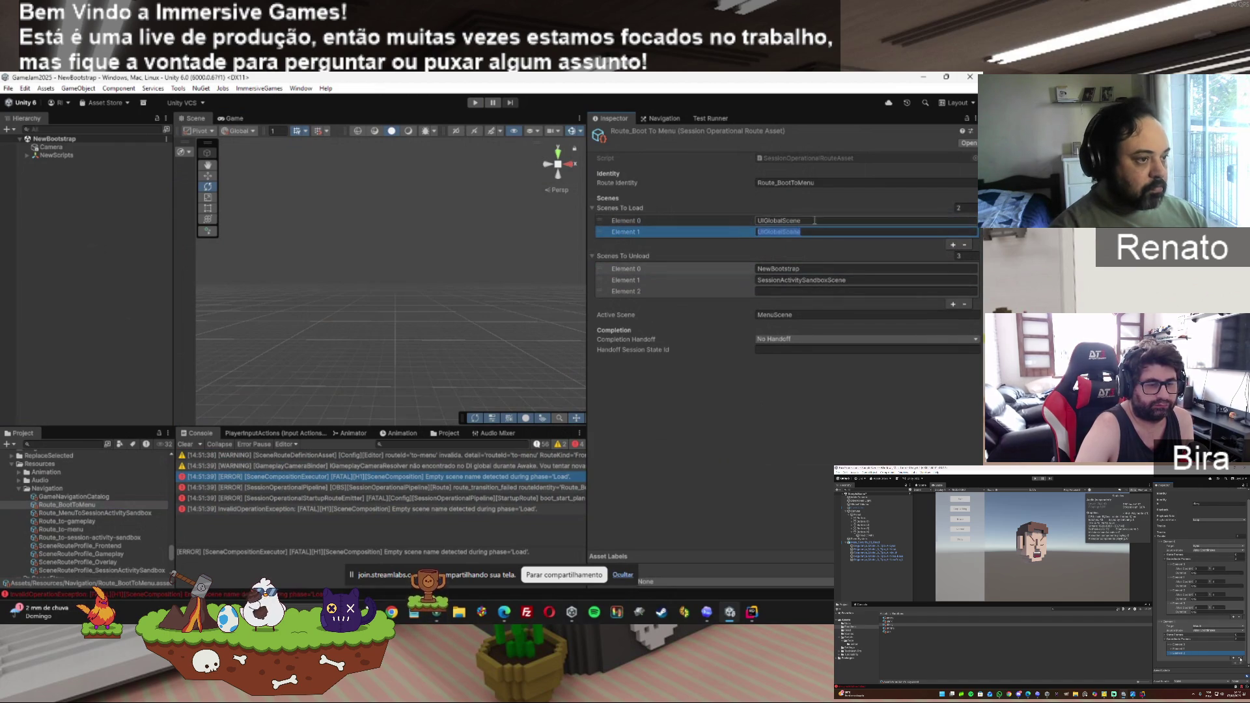
type("Fade")
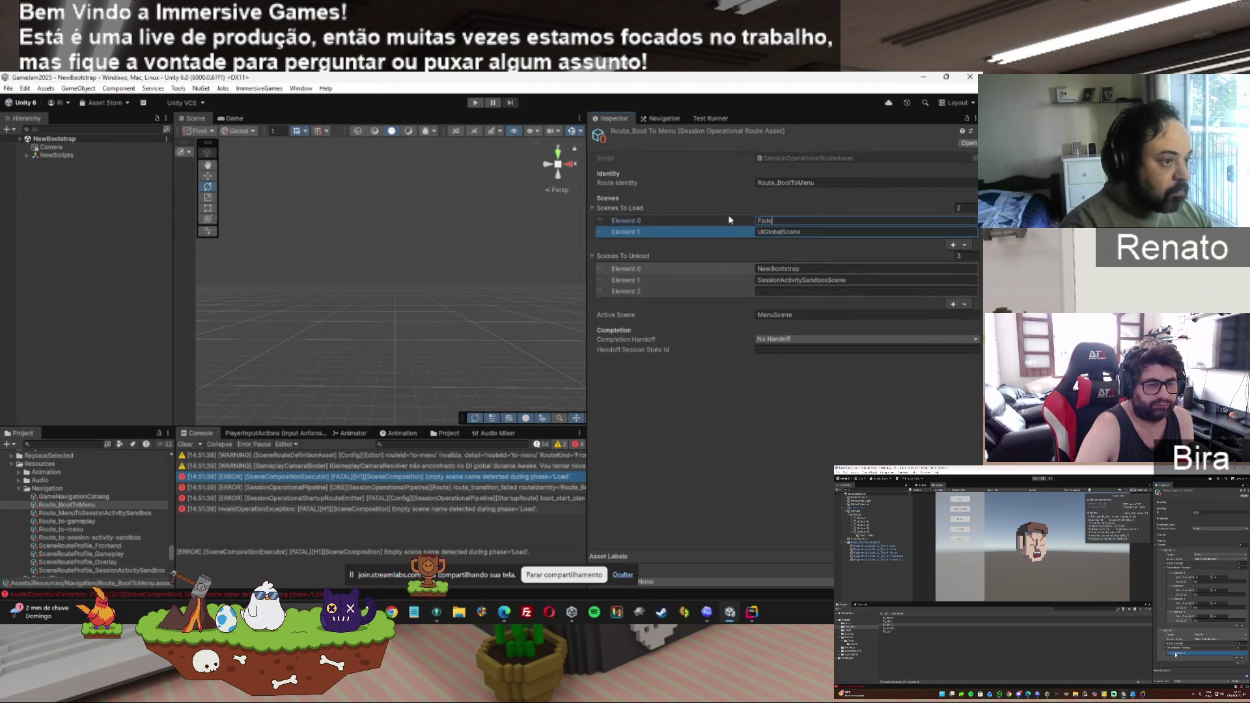
type("Scene")
left_click(728, 345)
Remove NewBootstrap from Scenes To Unload and confirm UIGlobalScene as the second unload entry.
left_click(677, 268)
left_click(964, 304)
type("Globa")
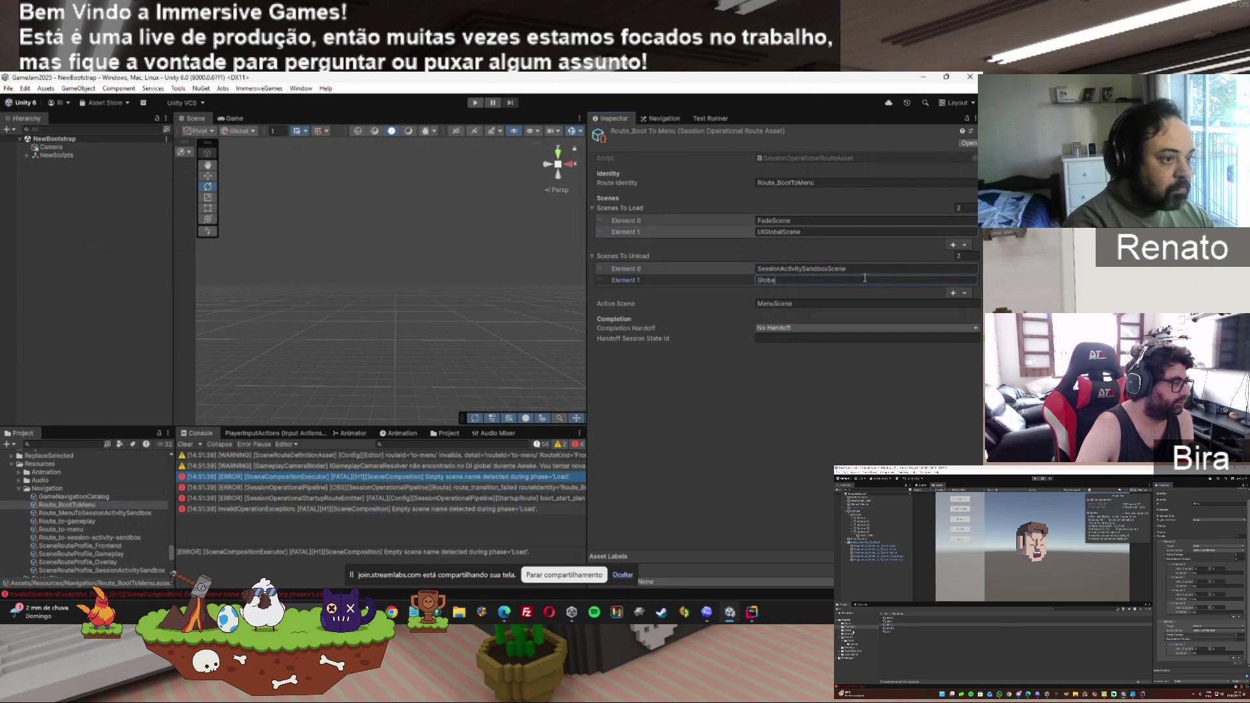
type("l")
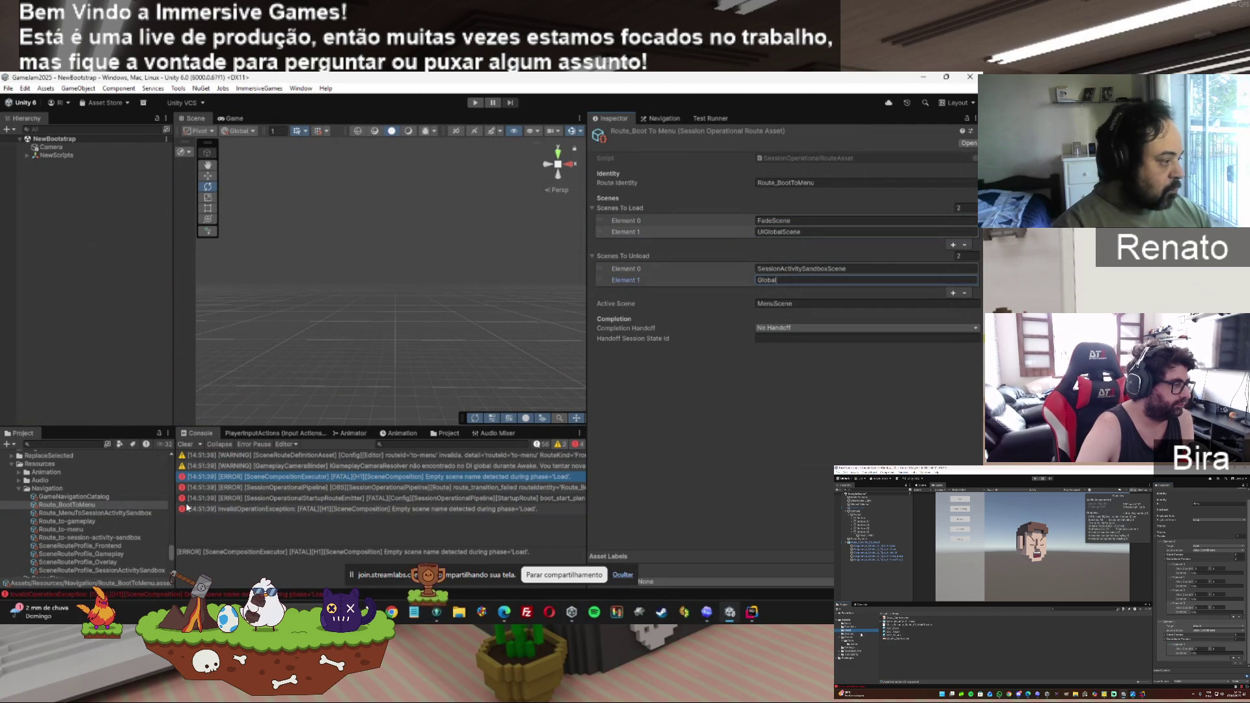
left_click(97, 512)
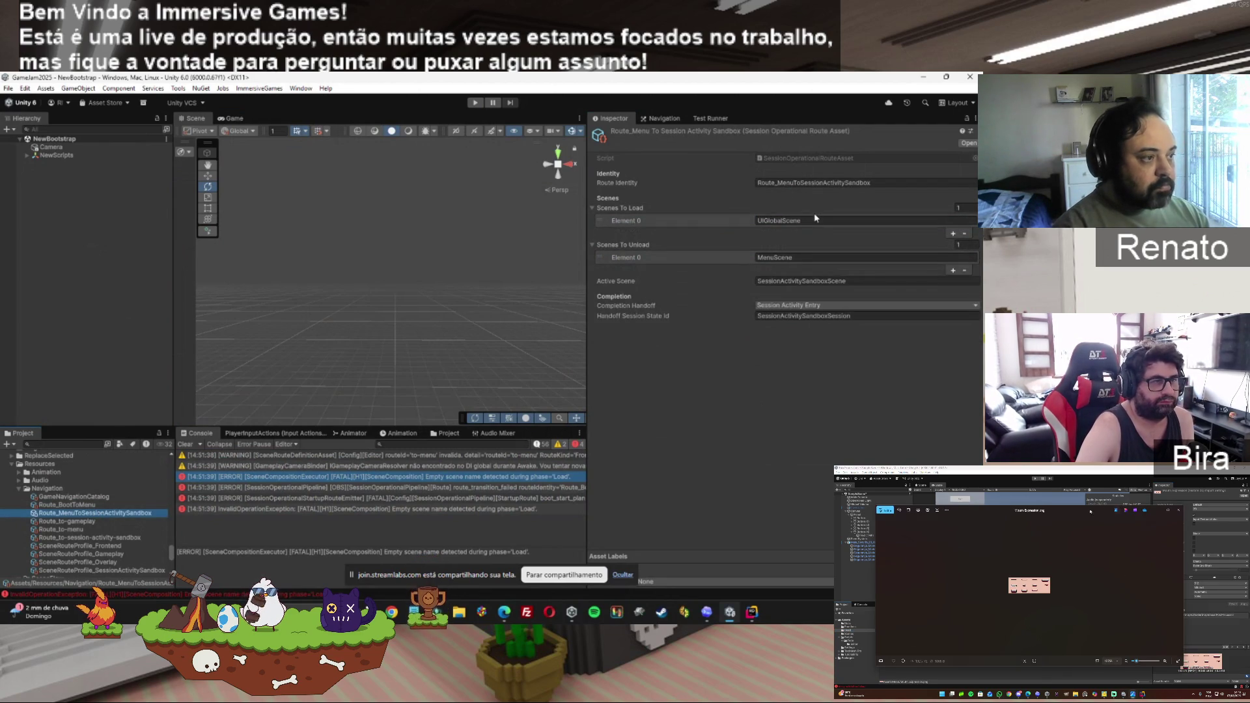
left_click(781, 220)
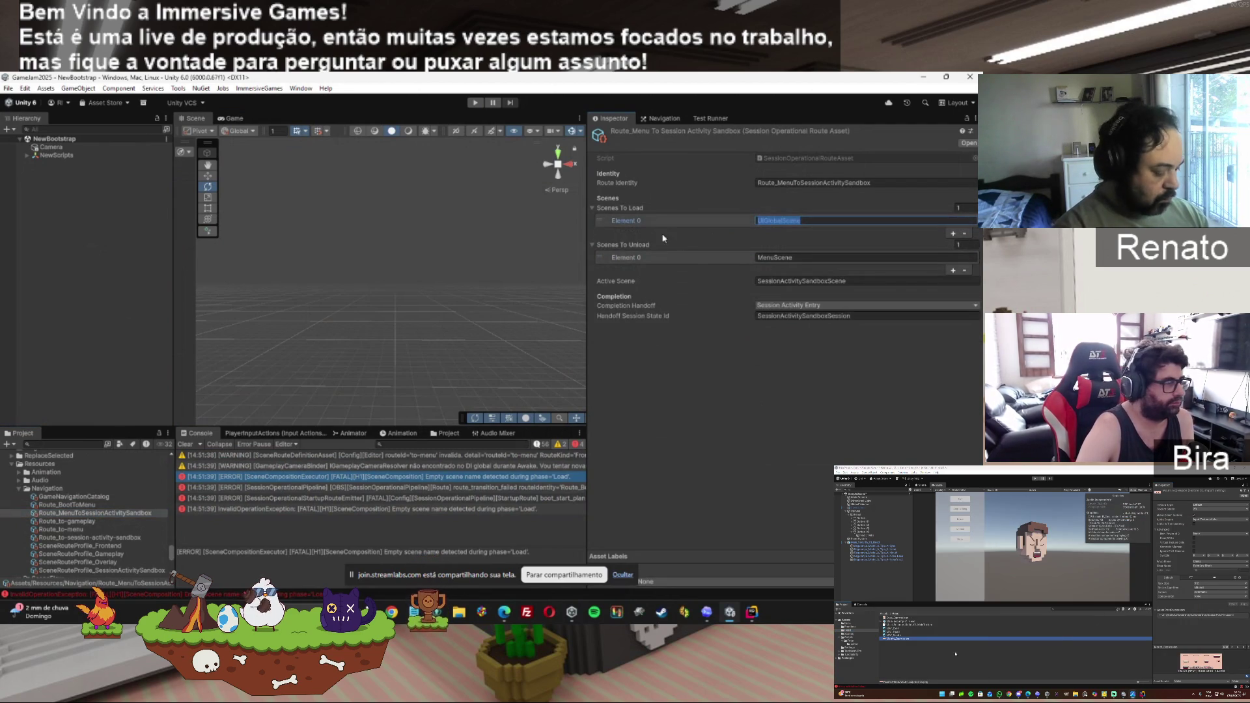
left_click(80, 505)
left_click(781, 280)
key("Return")
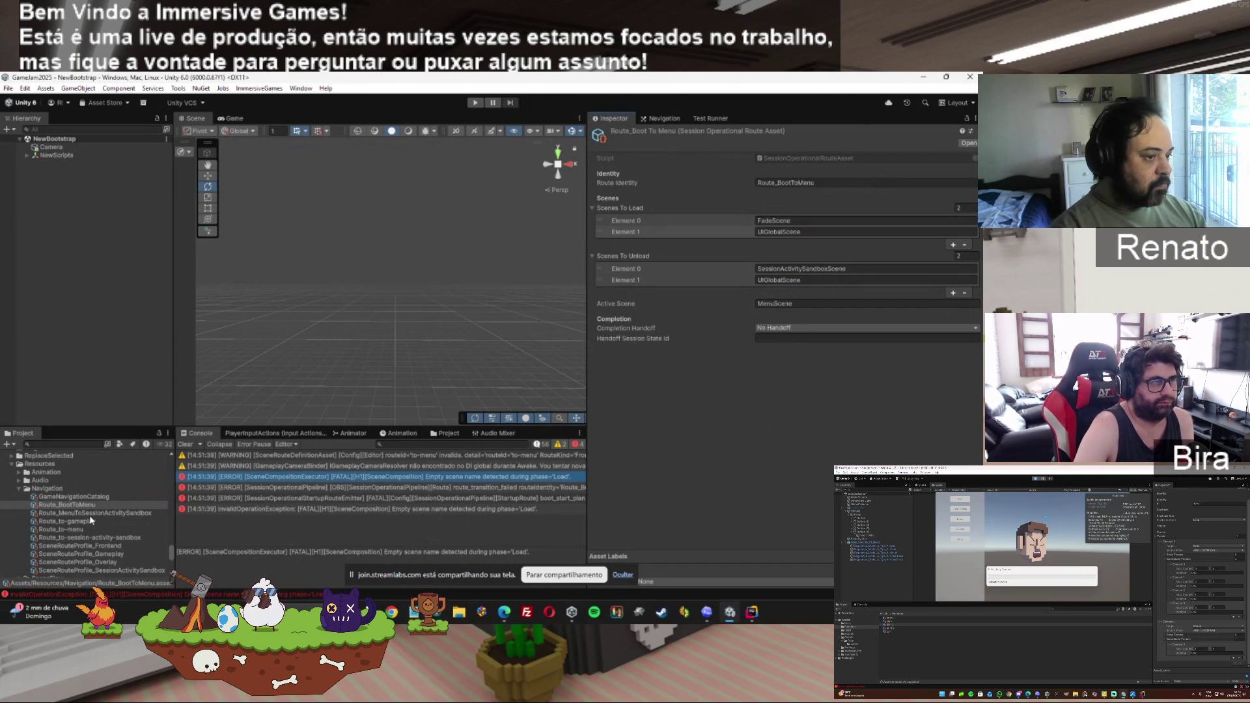
Compare with the menu-to-sandbox route and select UIGlobalScene in Route_BootToMenu's second load entry.
left_click(89, 515)
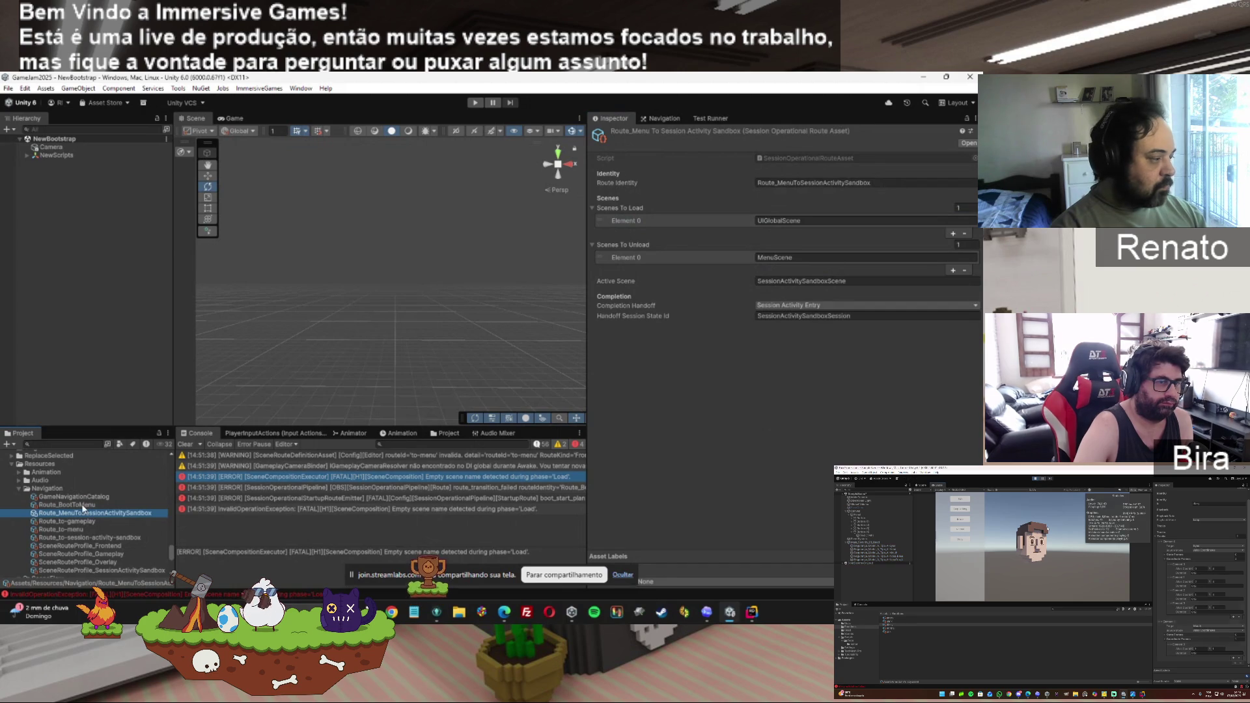
left_click(83, 506)
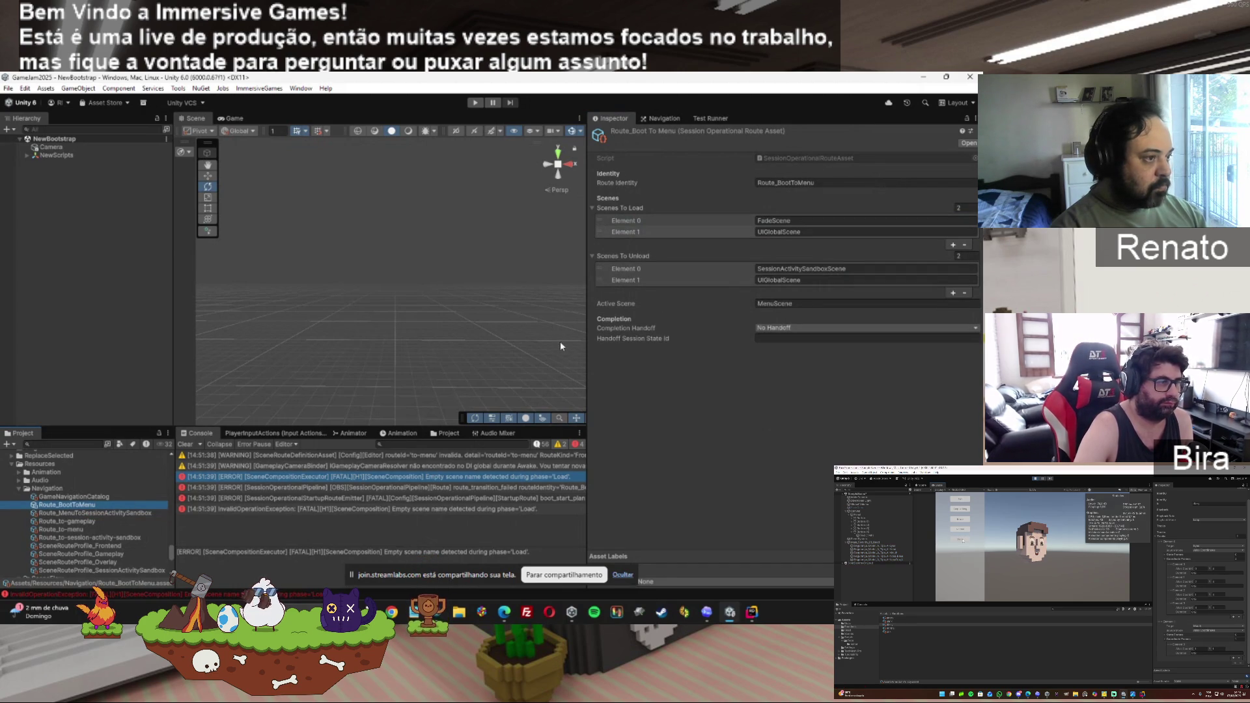
left_click(809, 232)
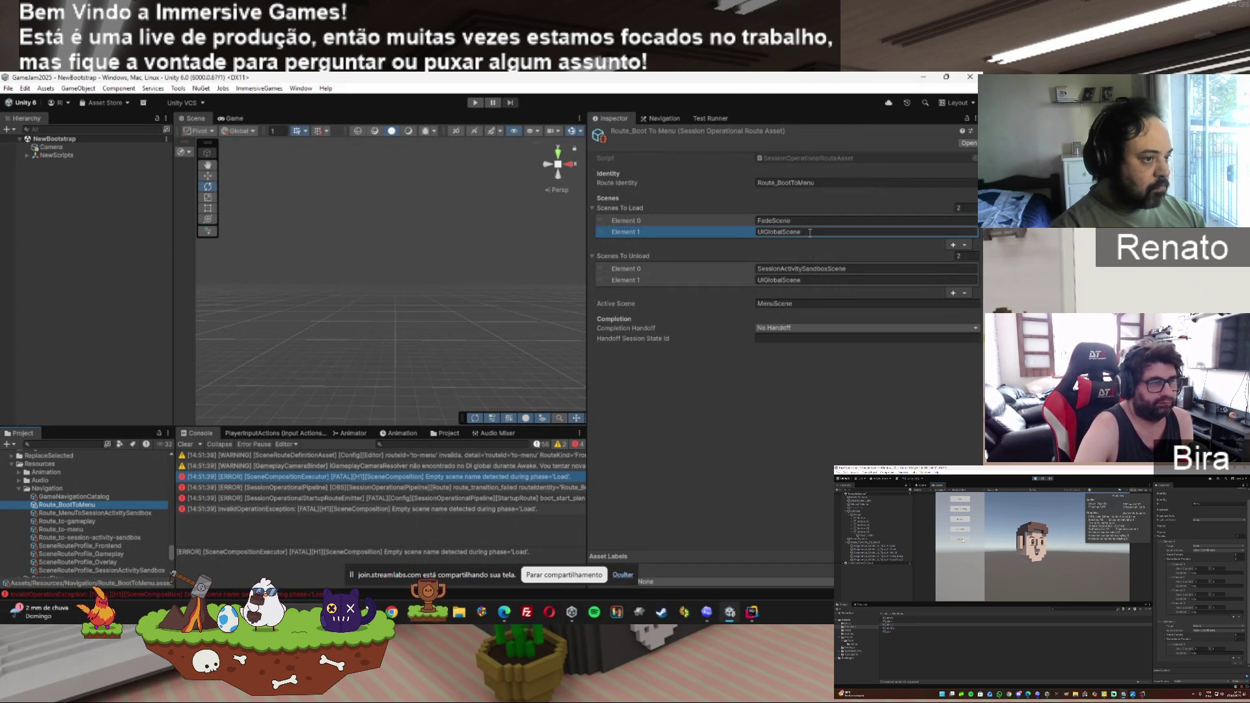
left_click(841, 232)
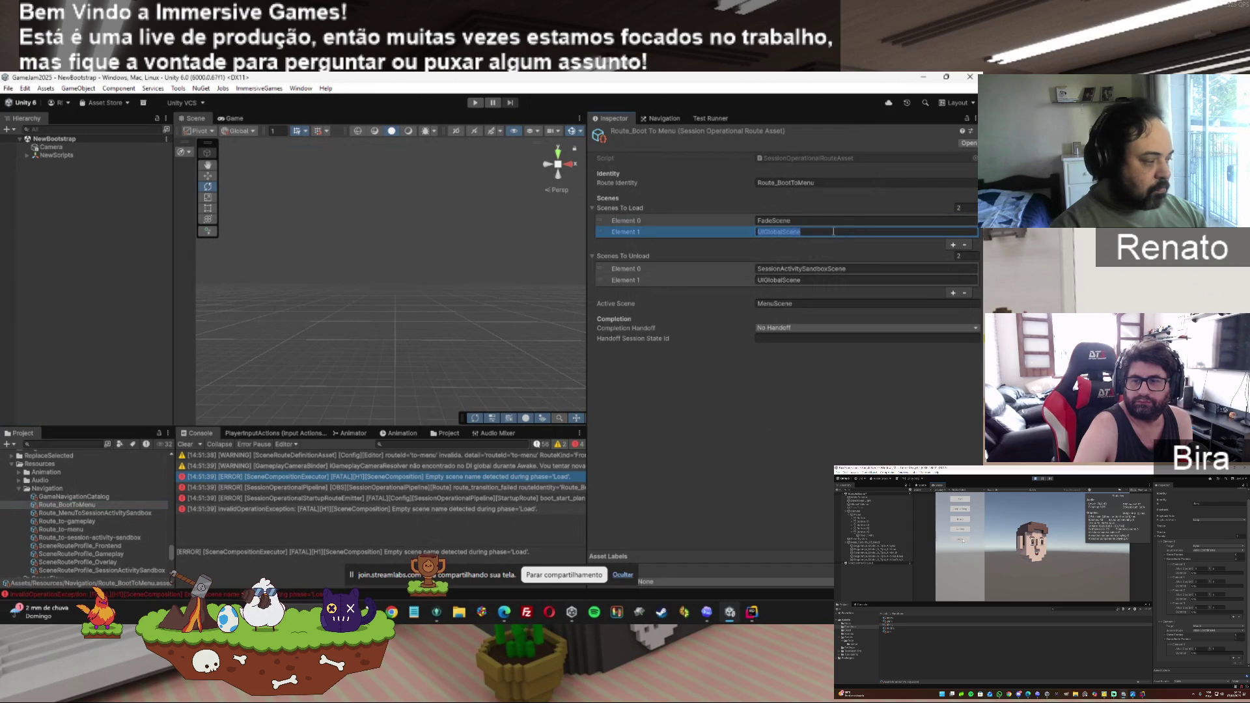
scroll(171, 552, "up", 5)
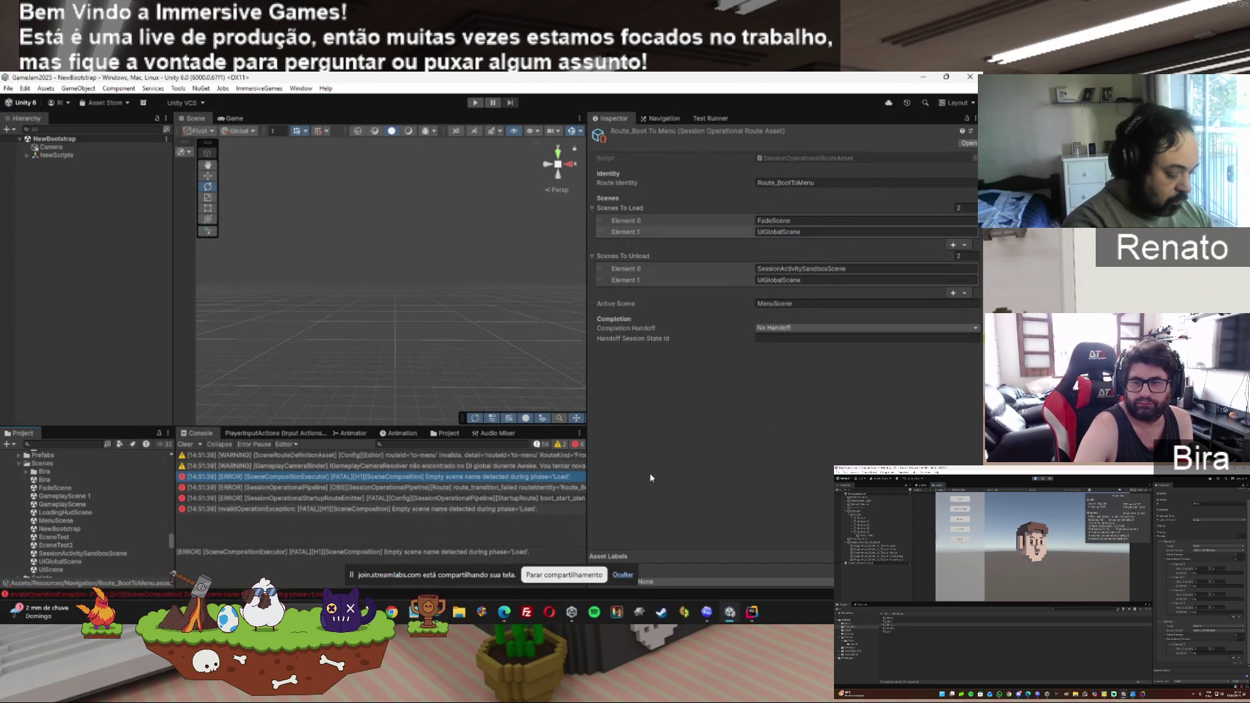
Replace Route_BootToMenu's second scene to load with LoadingHudScene, copied from the scene asset's name.
left_click(83, 513)
left_click(79, 515)
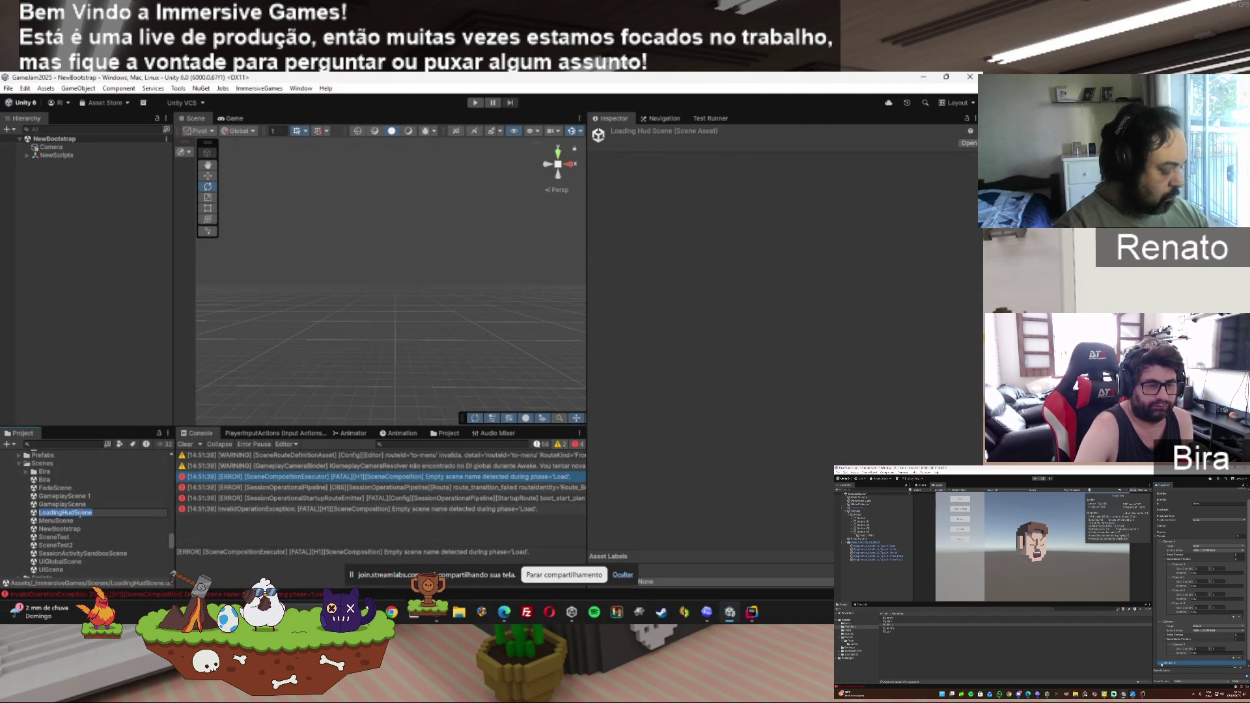
key("Escape")
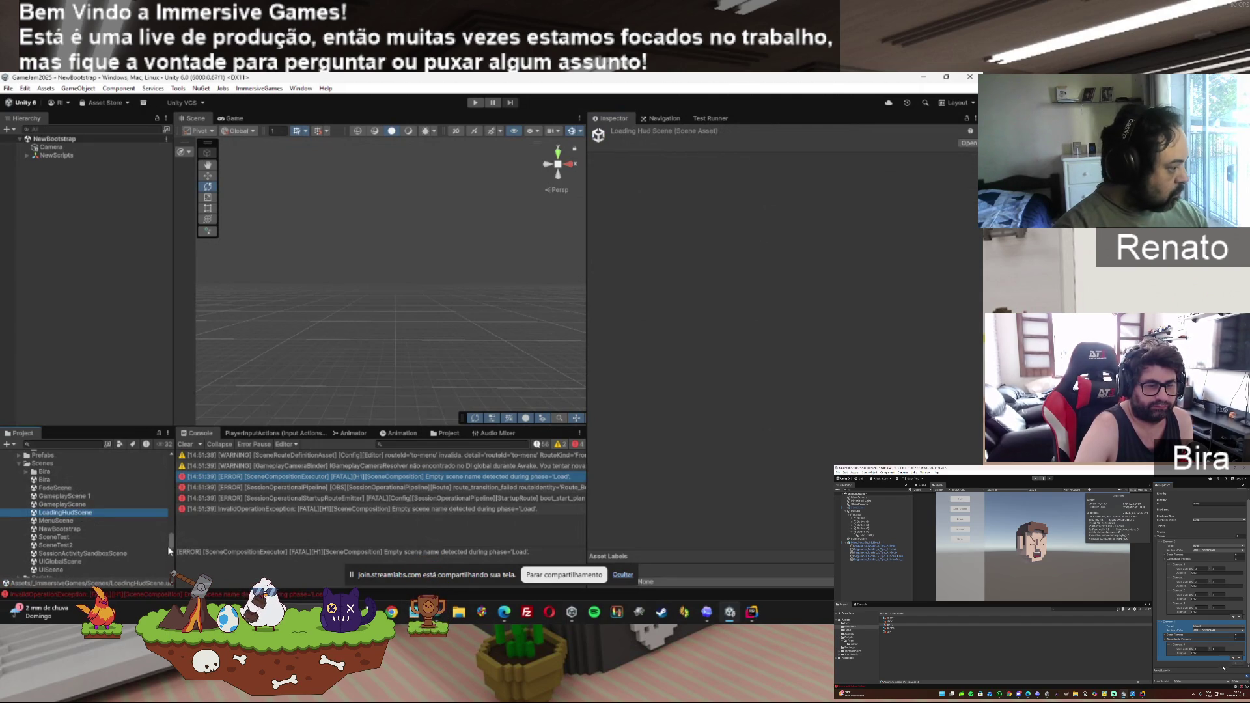
scroll(171, 548, "down", 5)
left_click(88, 485)
left_click(824, 231)
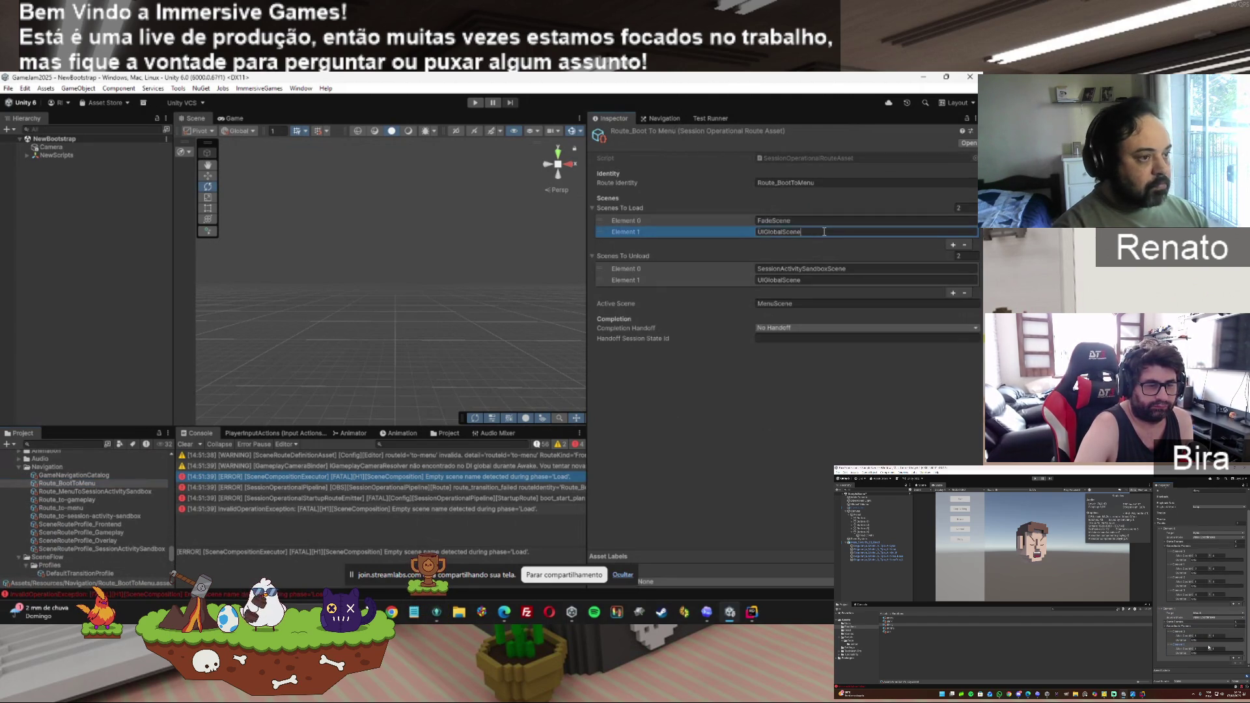
type("LoadingHudScene")
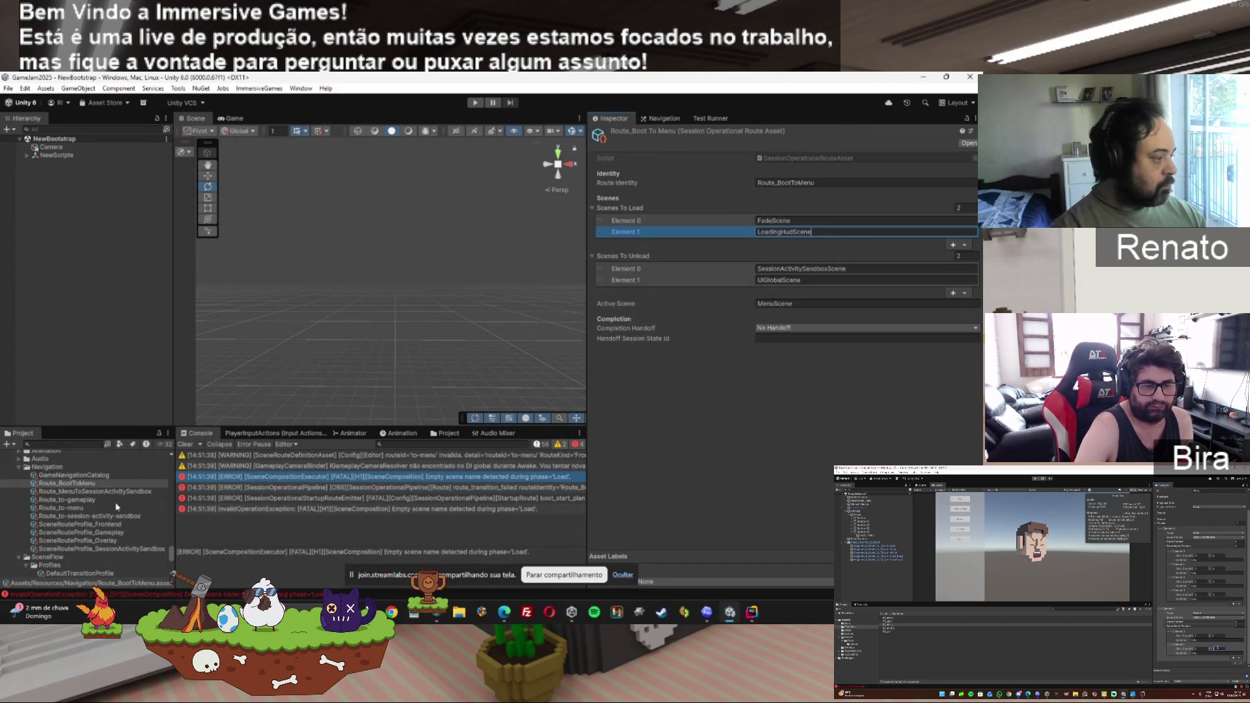
left_click(91, 492)
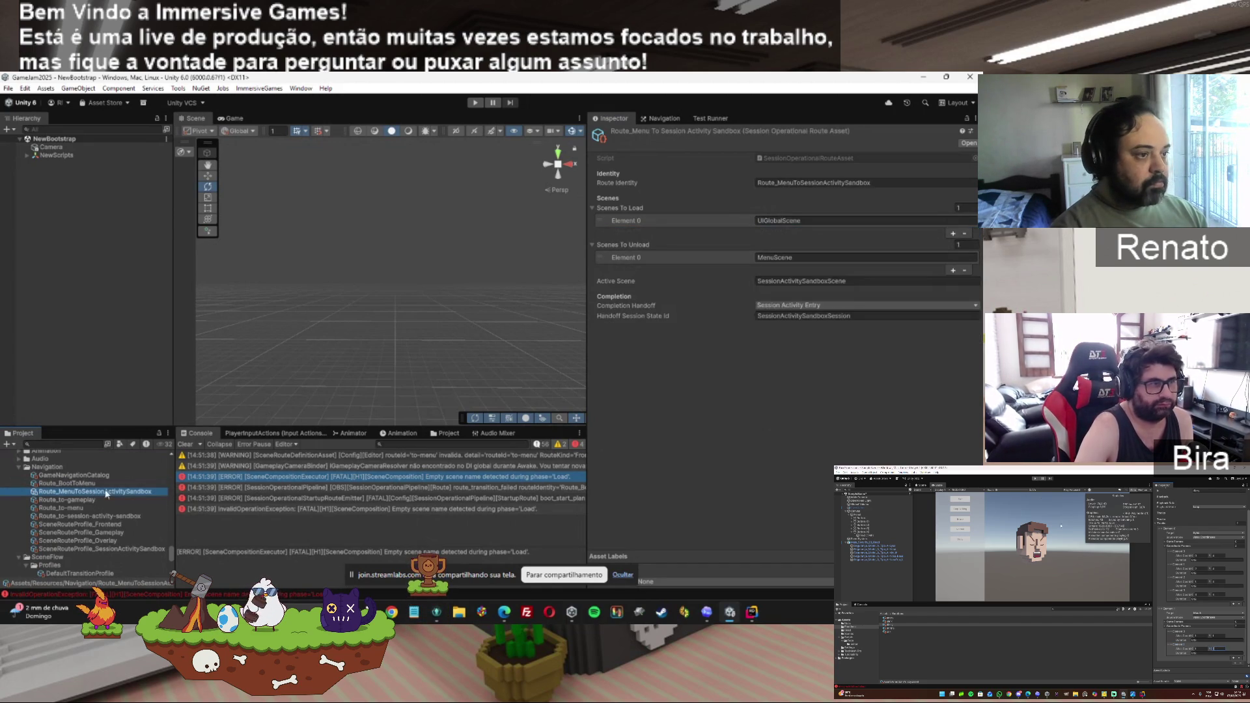
Add and then remove an extra Scenes To Unload entry, leaving the sandbox route unchanged.
left_click(955, 272)
left_click(815, 270)
type("LoadingHudScene")
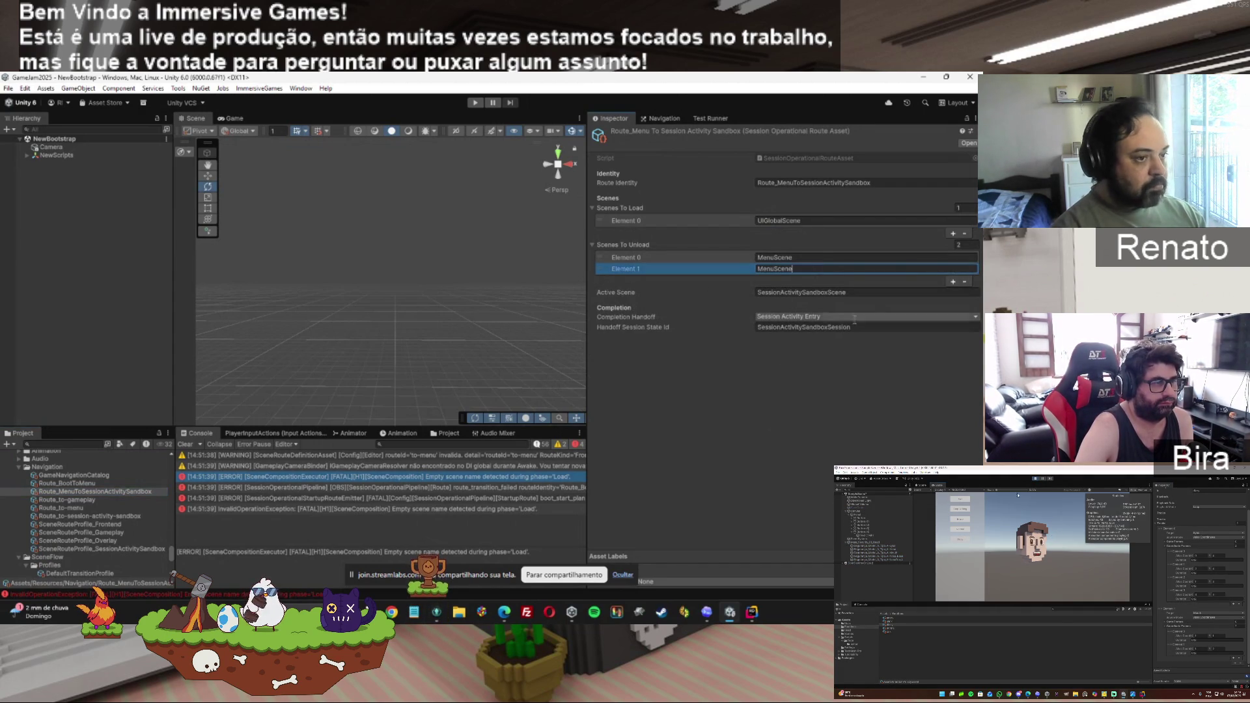
left_click(964, 281)
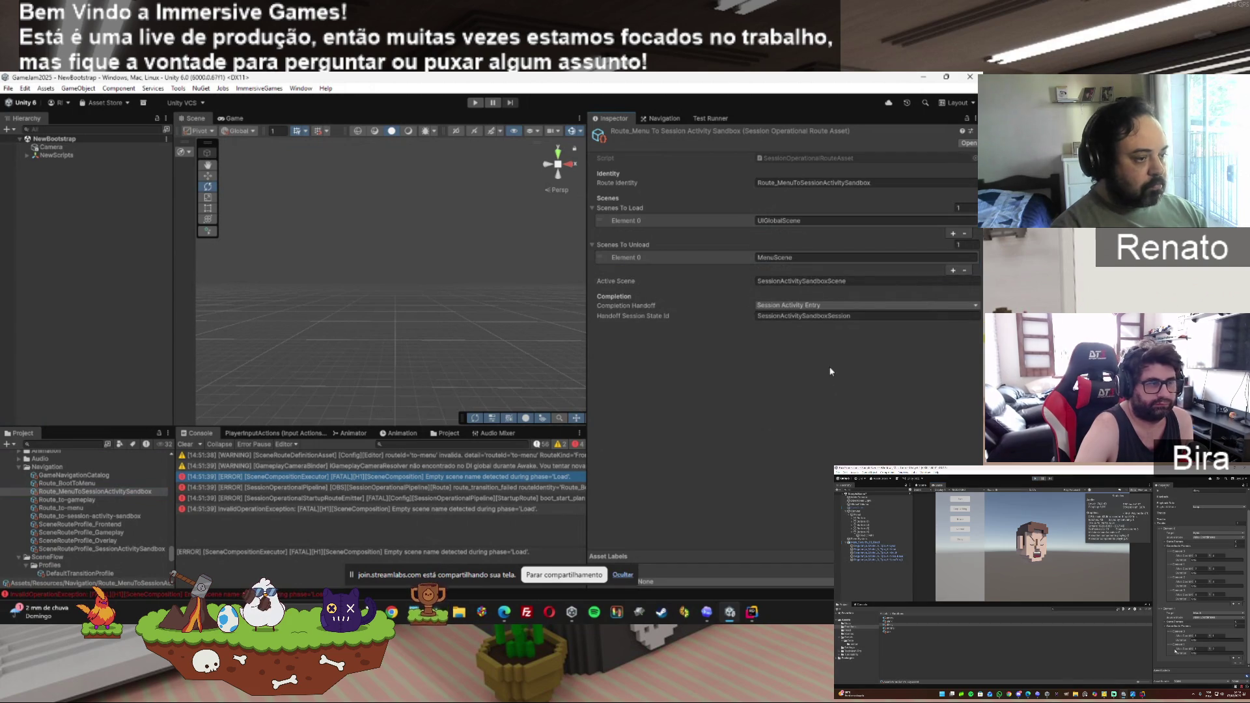
Test-run the game and read the error that MenuScene is neither loaded nor scheduled.
left_click(475, 103)
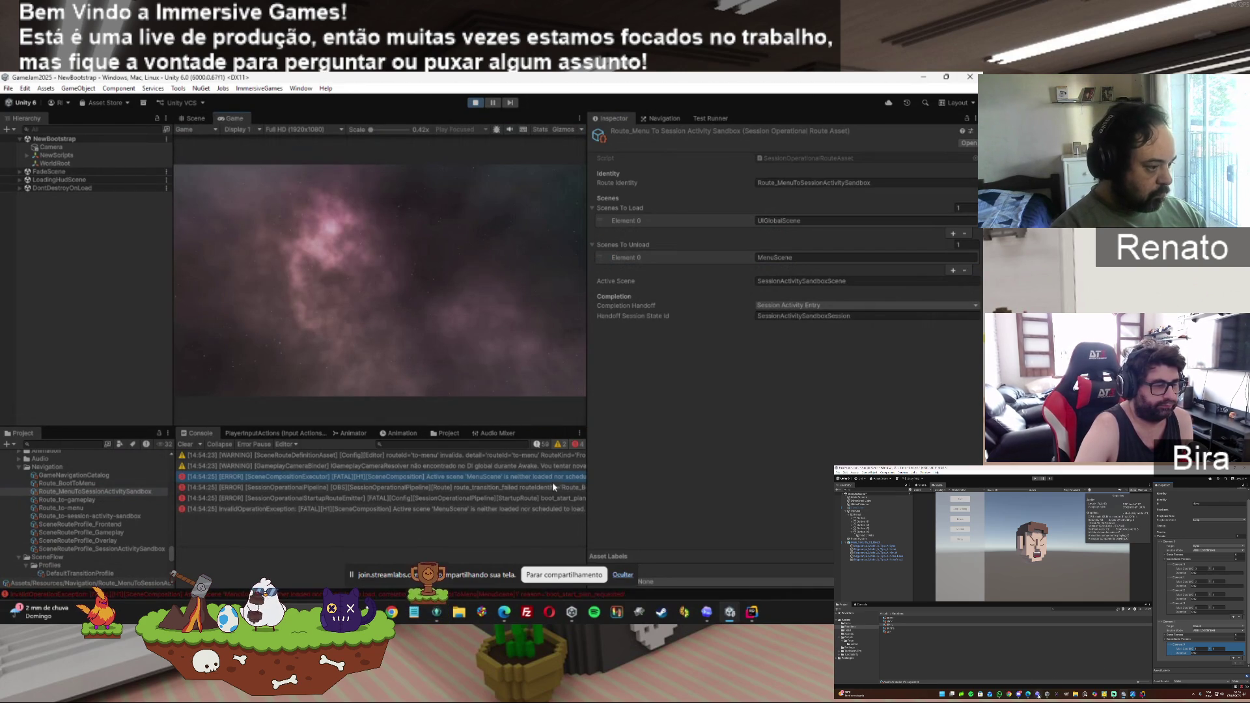
left_click(553, 481)
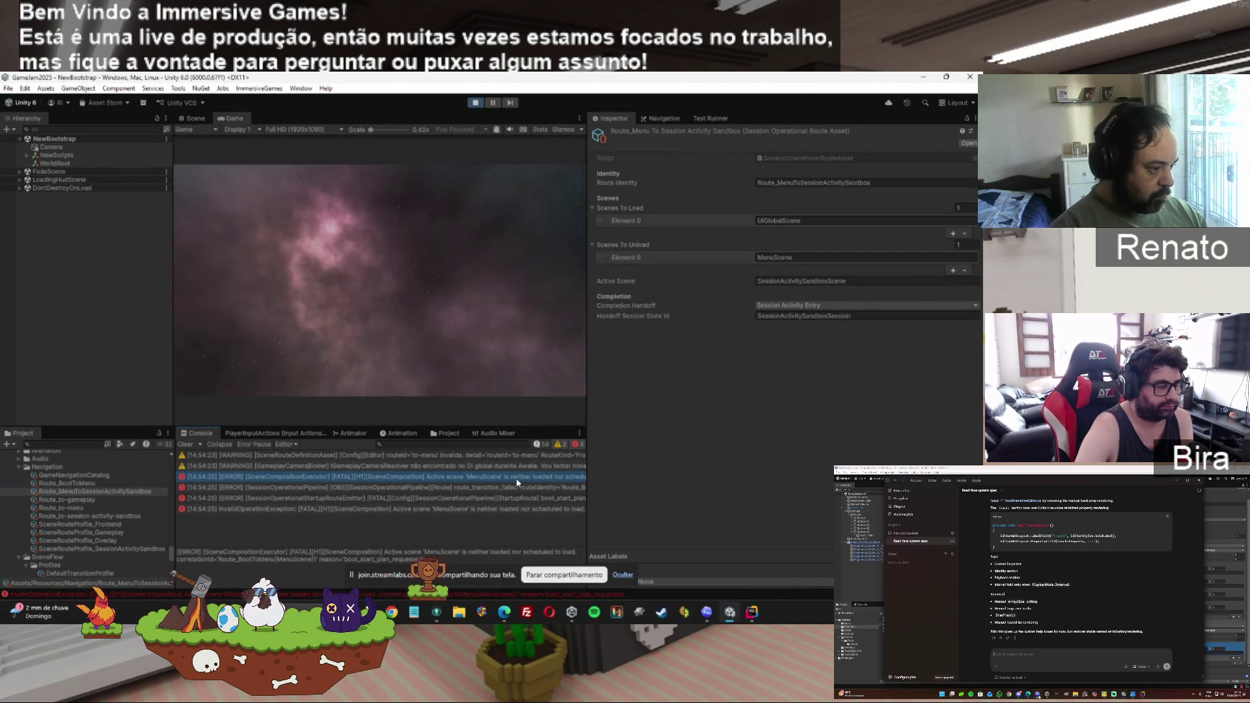
left_click(476, 102)
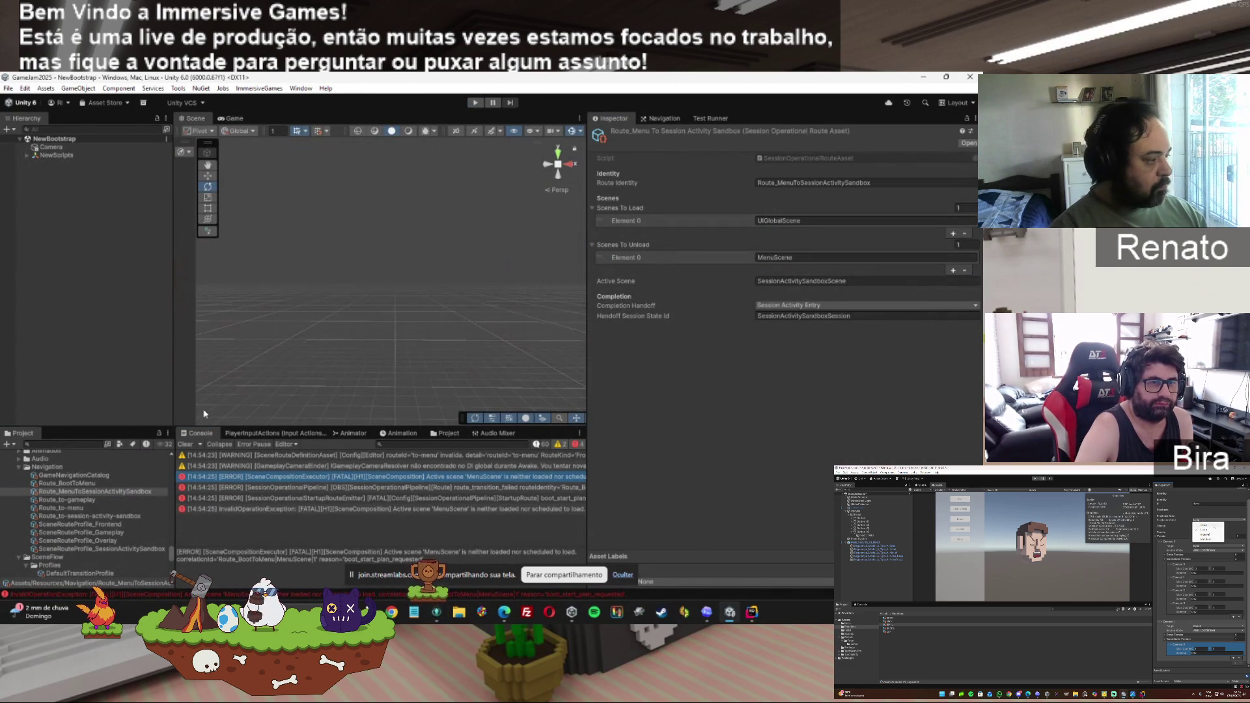
left_click(89, 484)
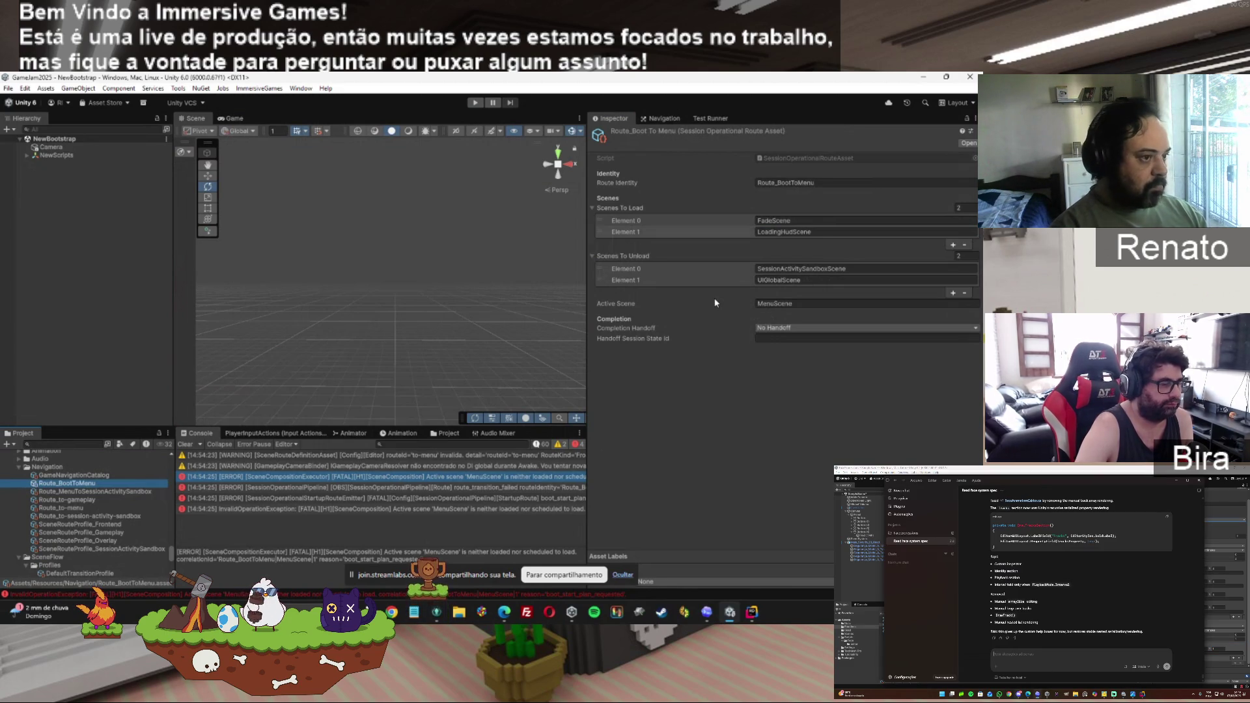
Add MenuScene as the third scene Route_BootToMenu loads.
left_click(804, 304)
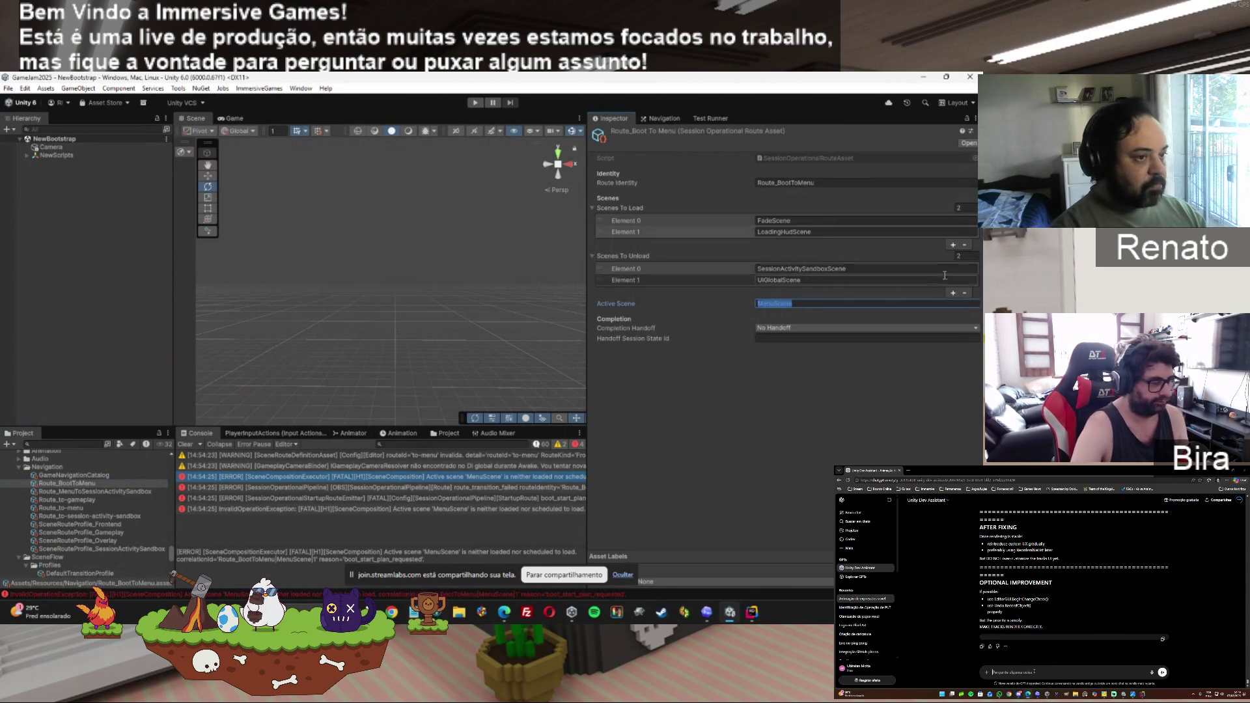
left_click(953, 245)
left_click(822, 241)
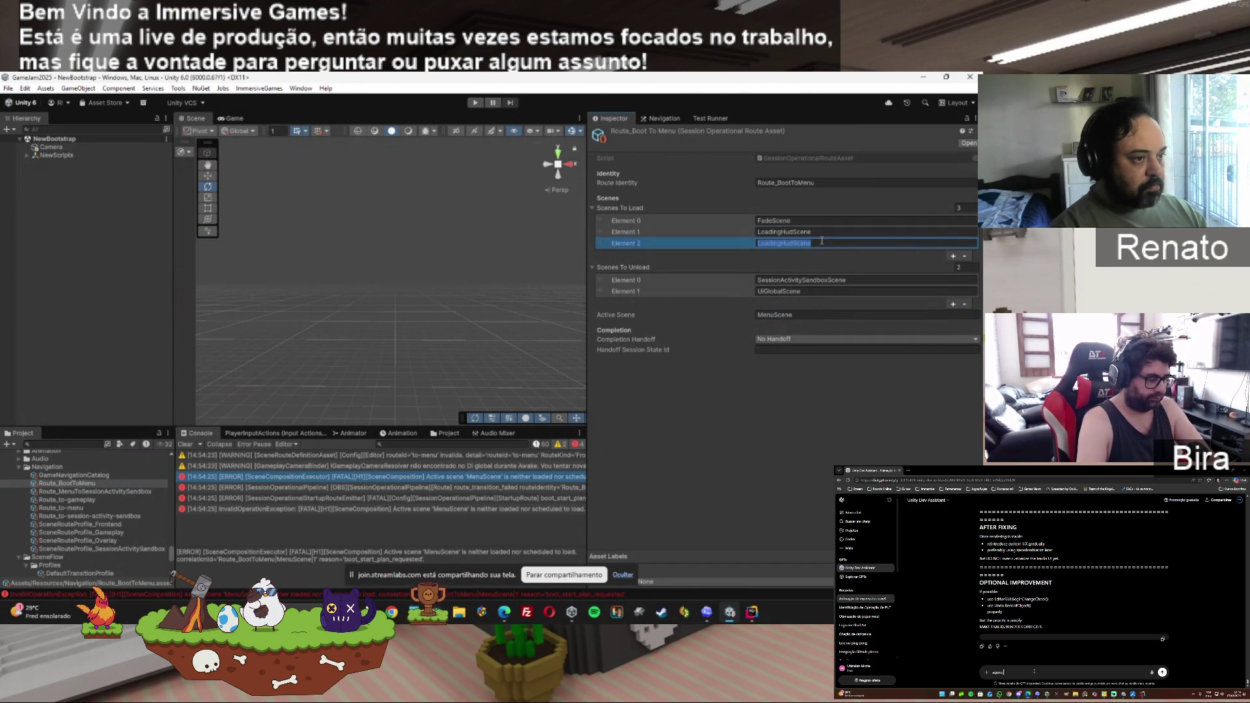
type("MenuScene")
left_click(748, 438)
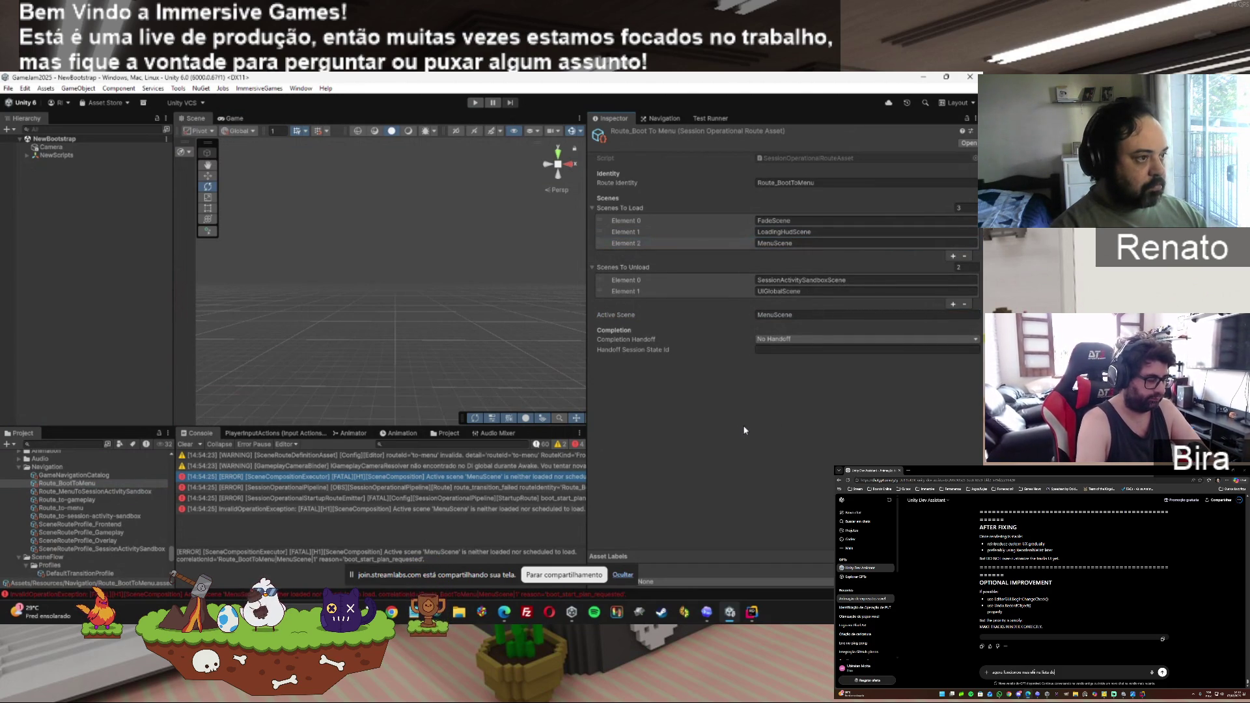
Test-run the game to the All You Can Devour menu, then add a third unload entry.
left_click(476, 102)
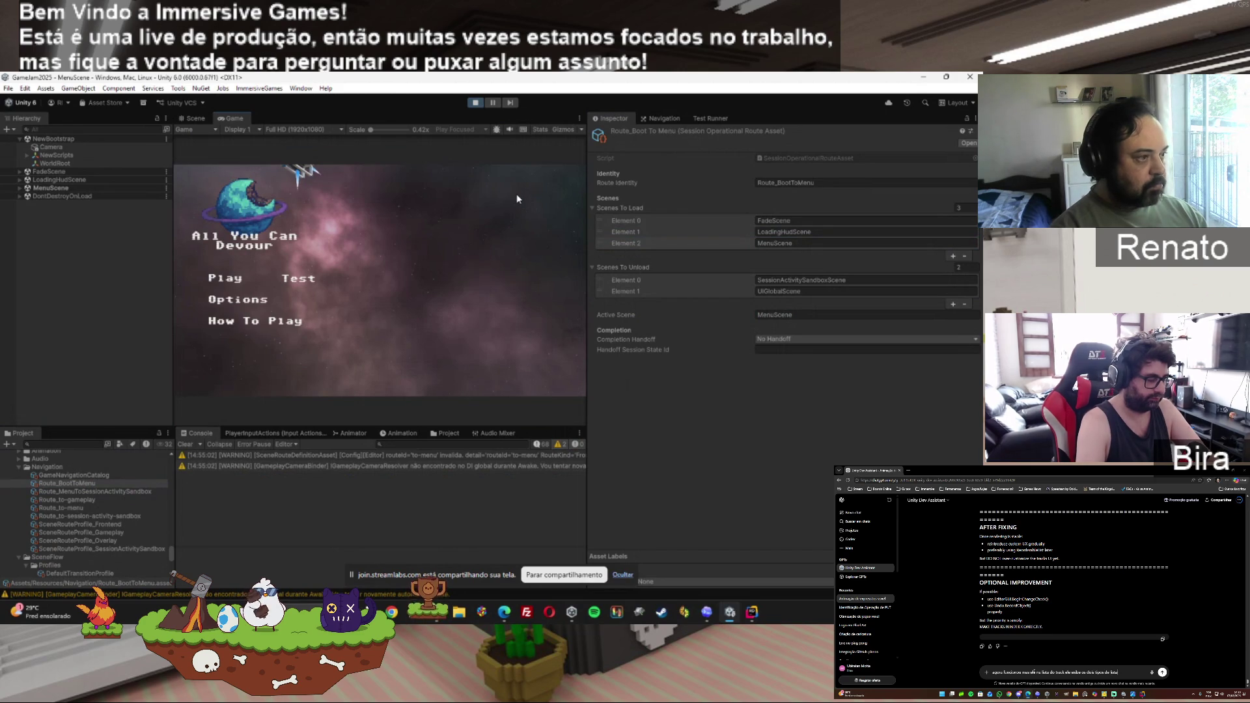
left_click(475, 102)
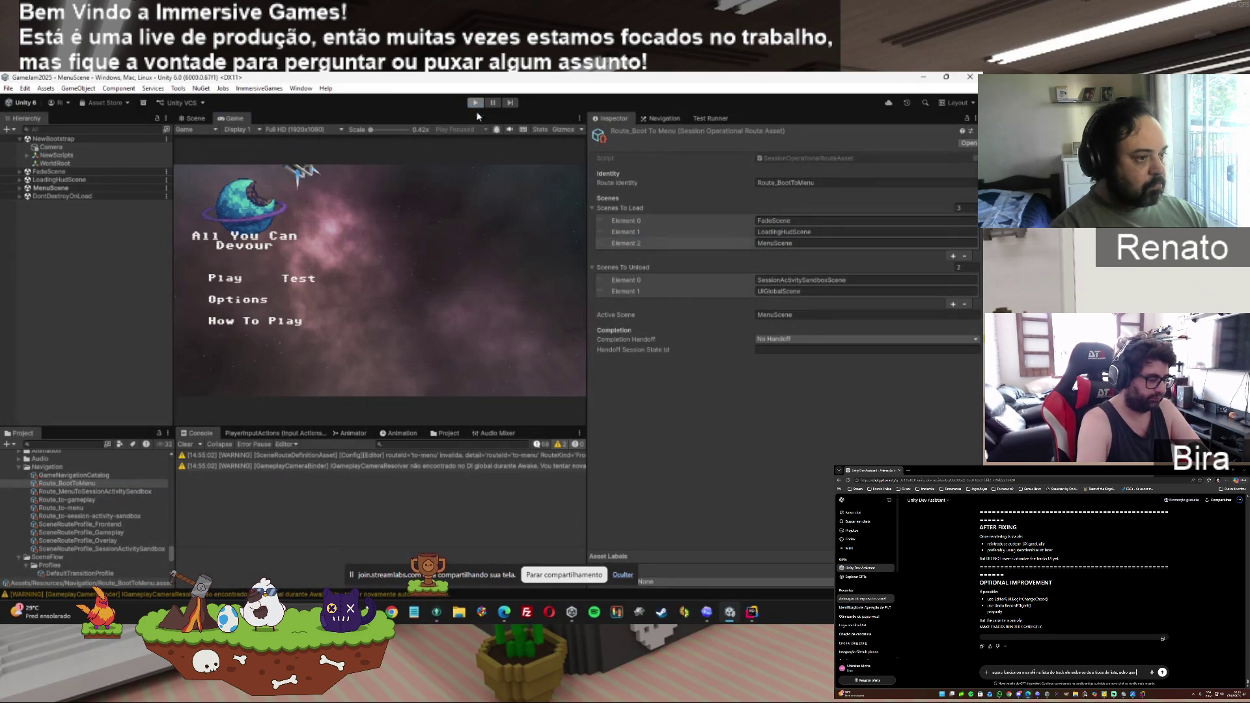
left_click(953, 304)
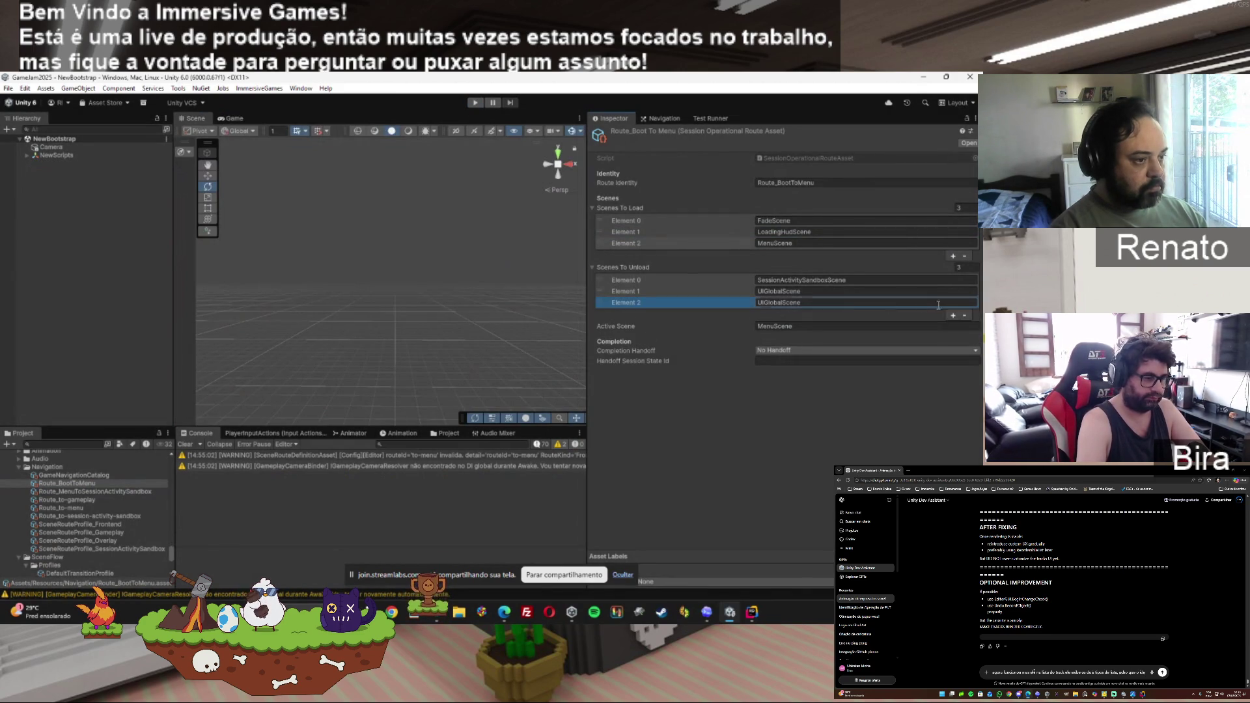
Set Route_BootToMenu's third scene to unload to NewBootstrap.
left_click(814, 302)
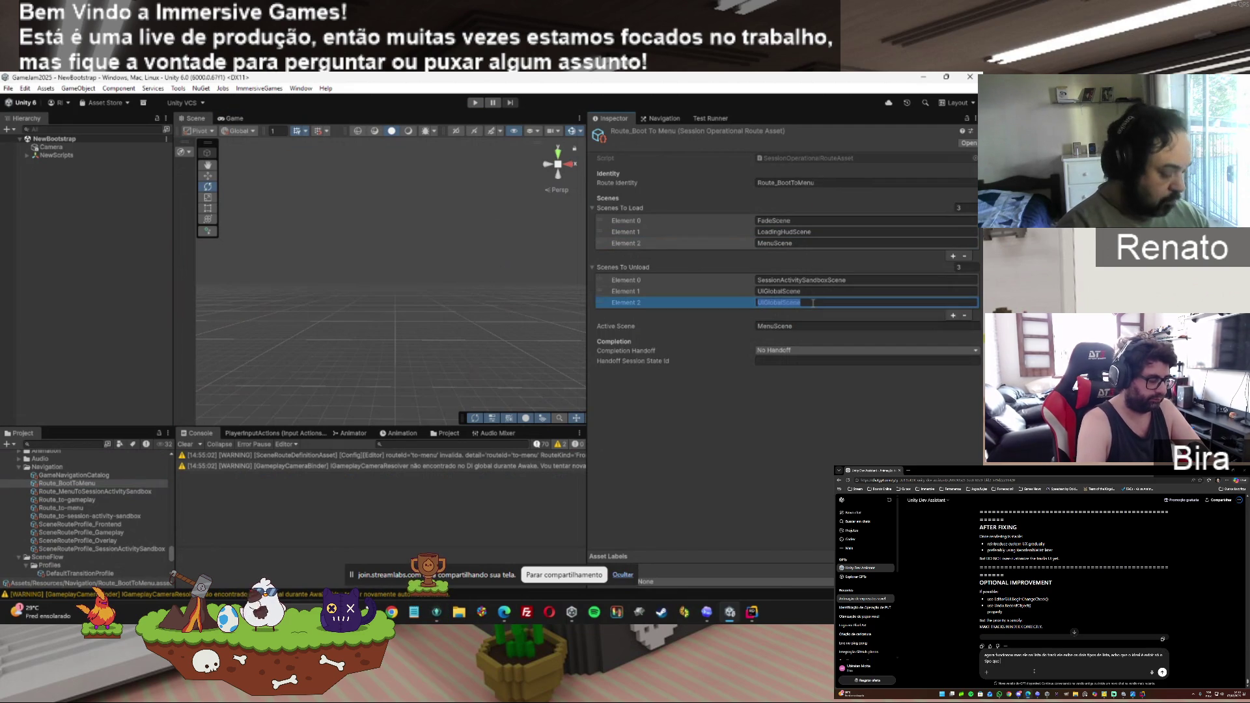
type("NewBoots")
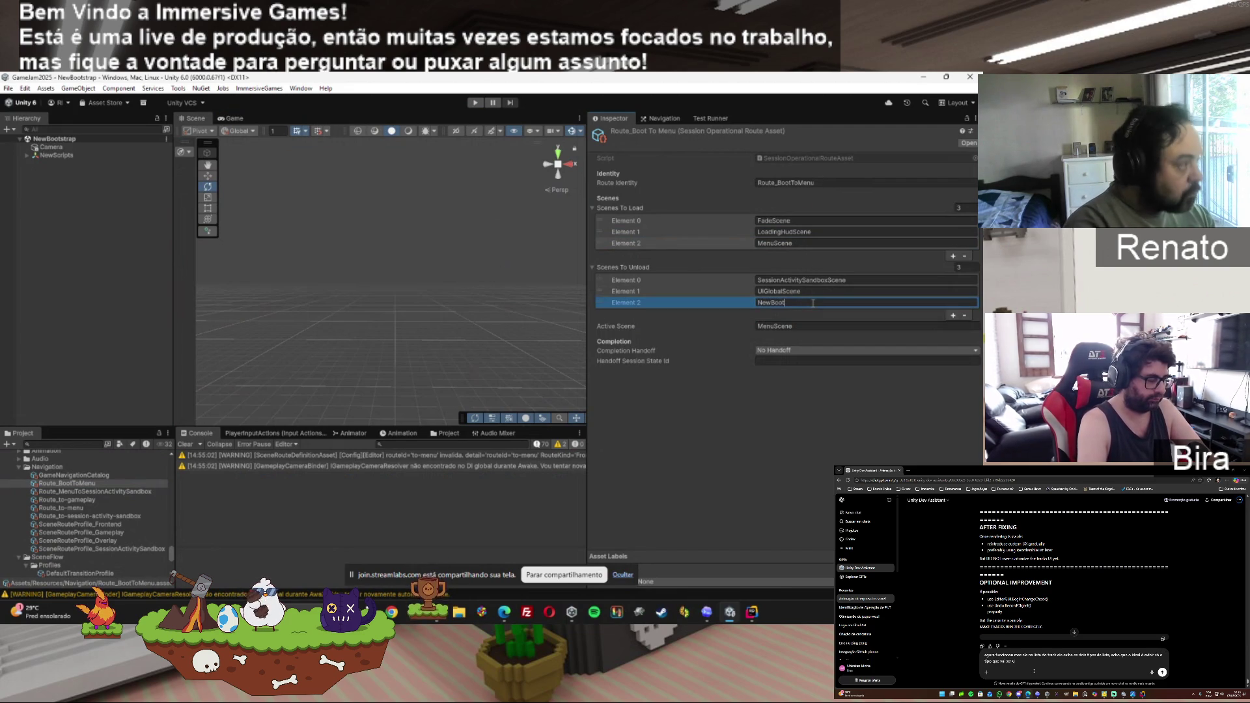
type("trap")
key("Return")
left_click(520, 290)
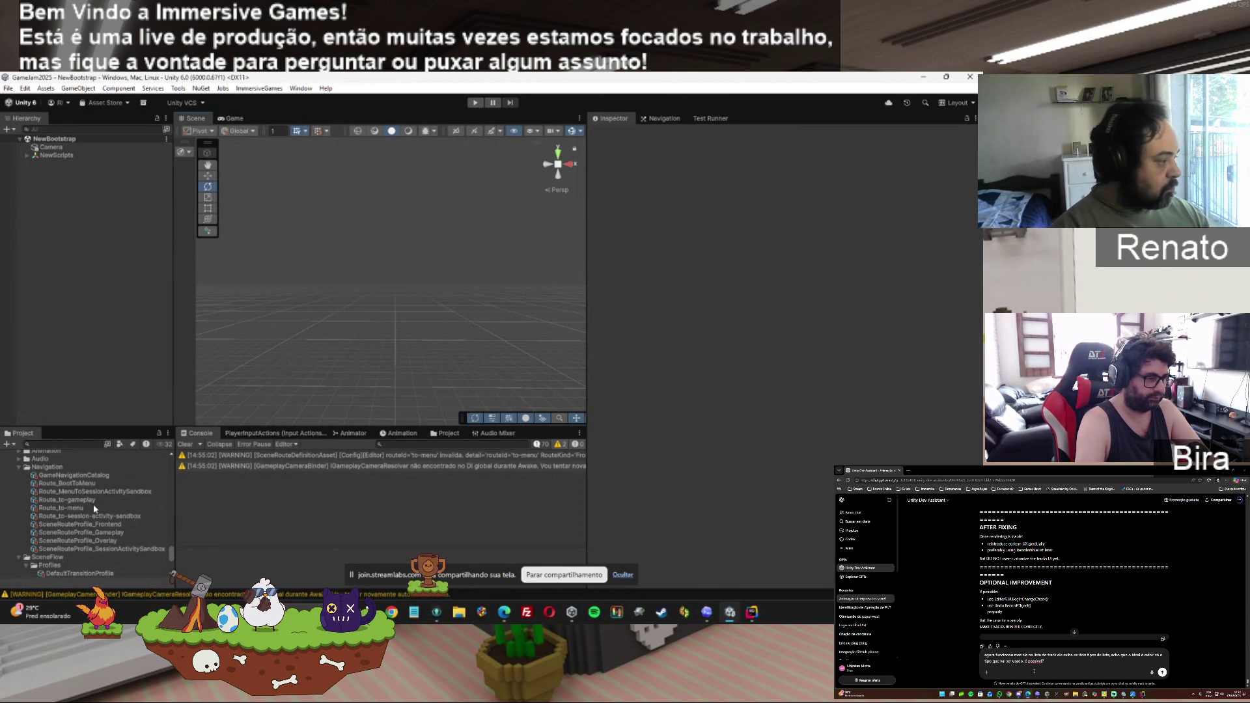
Test-run the game from Route_BootToMenu, then show the Route_MenuToSessionActivitySandbox asset.
left_click(67, 484)
left_click(474, 103)
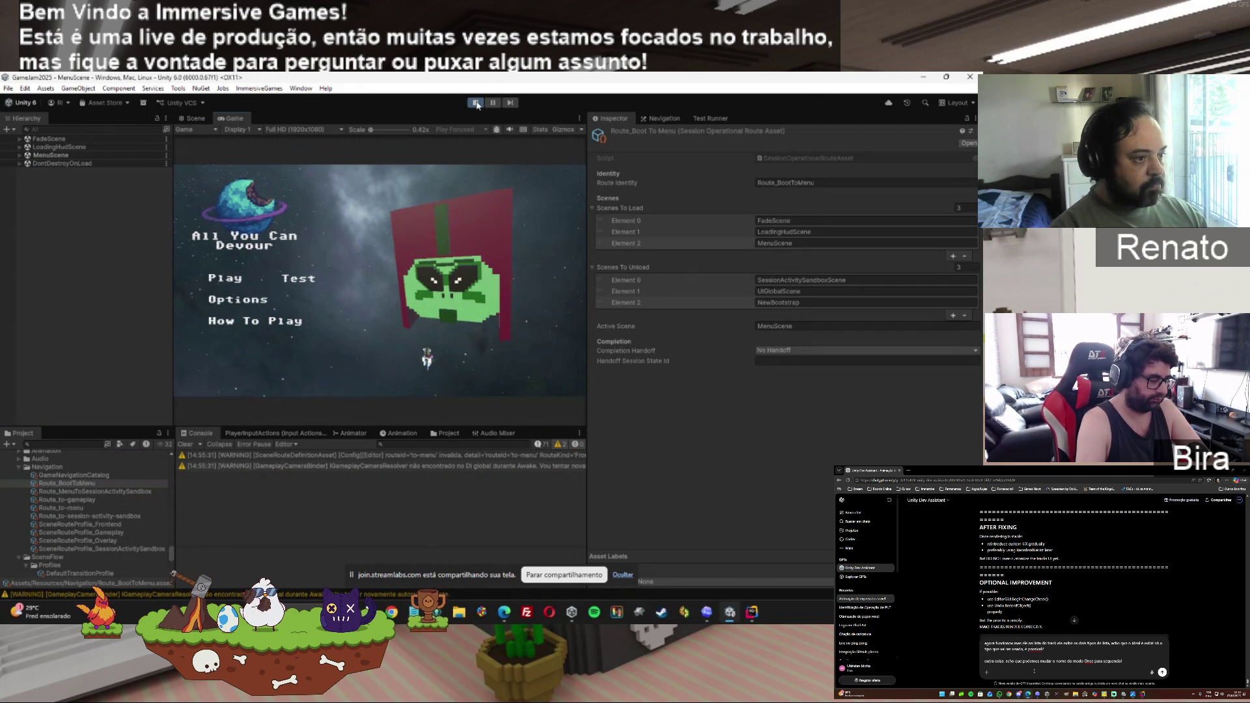
left_click(477, 103)
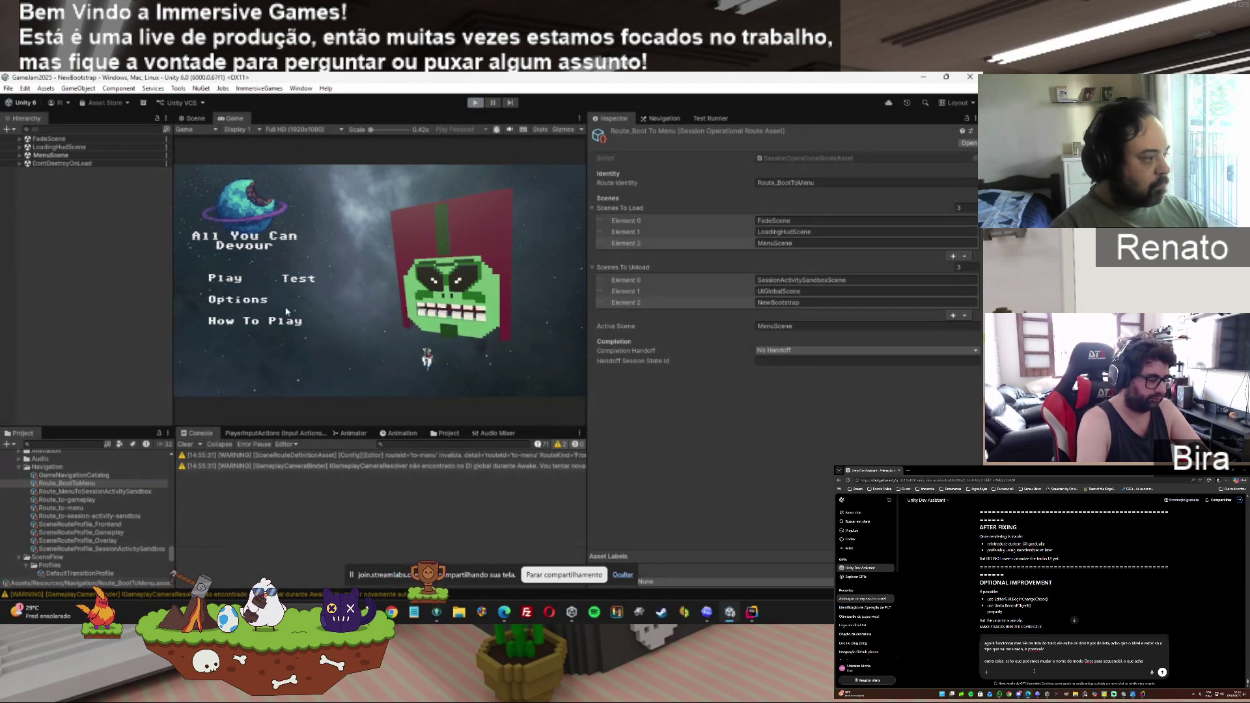
left_click(95, 493)
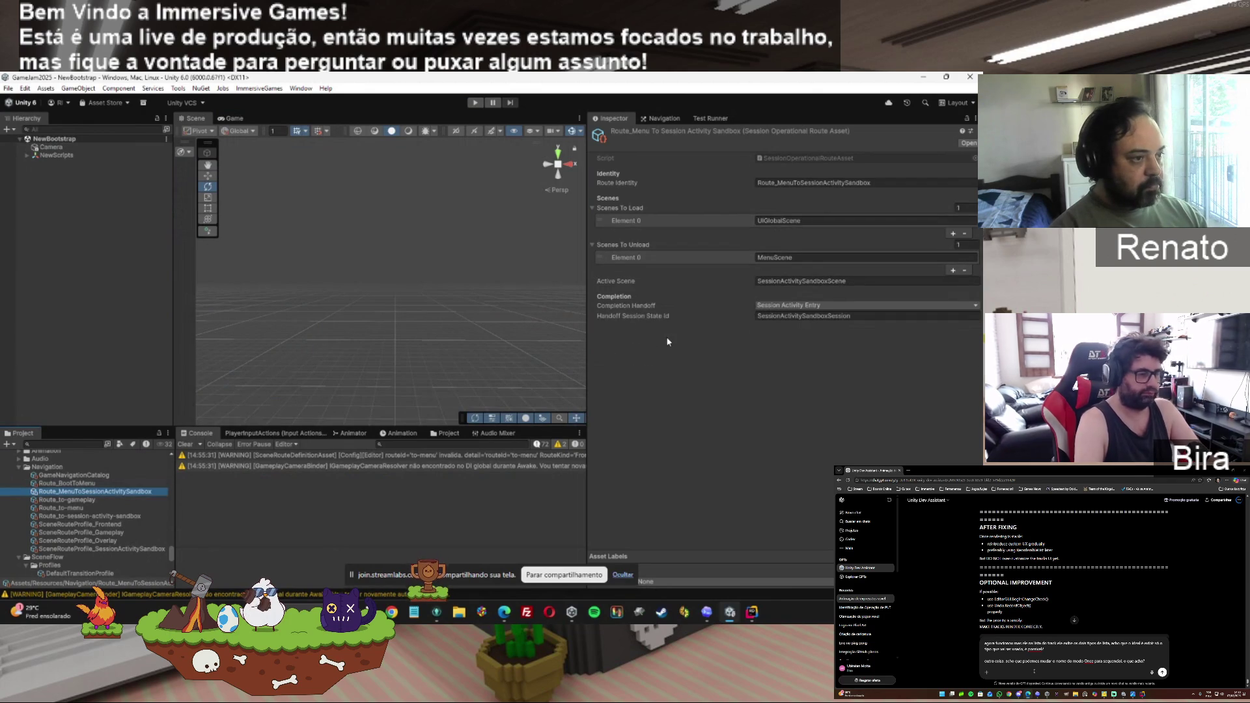
Add SessionActivitySandboxScene as the sandbox route's second scene to load.
left_click(856, 282)
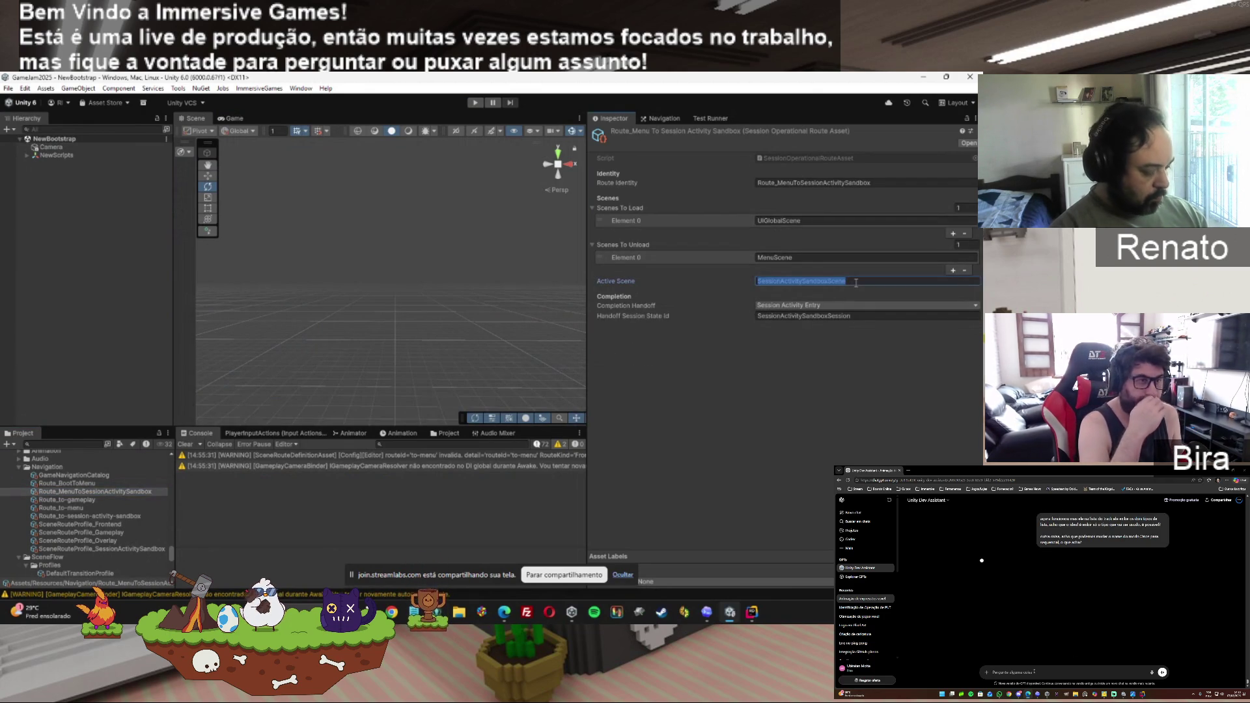
left_click(953, 233)
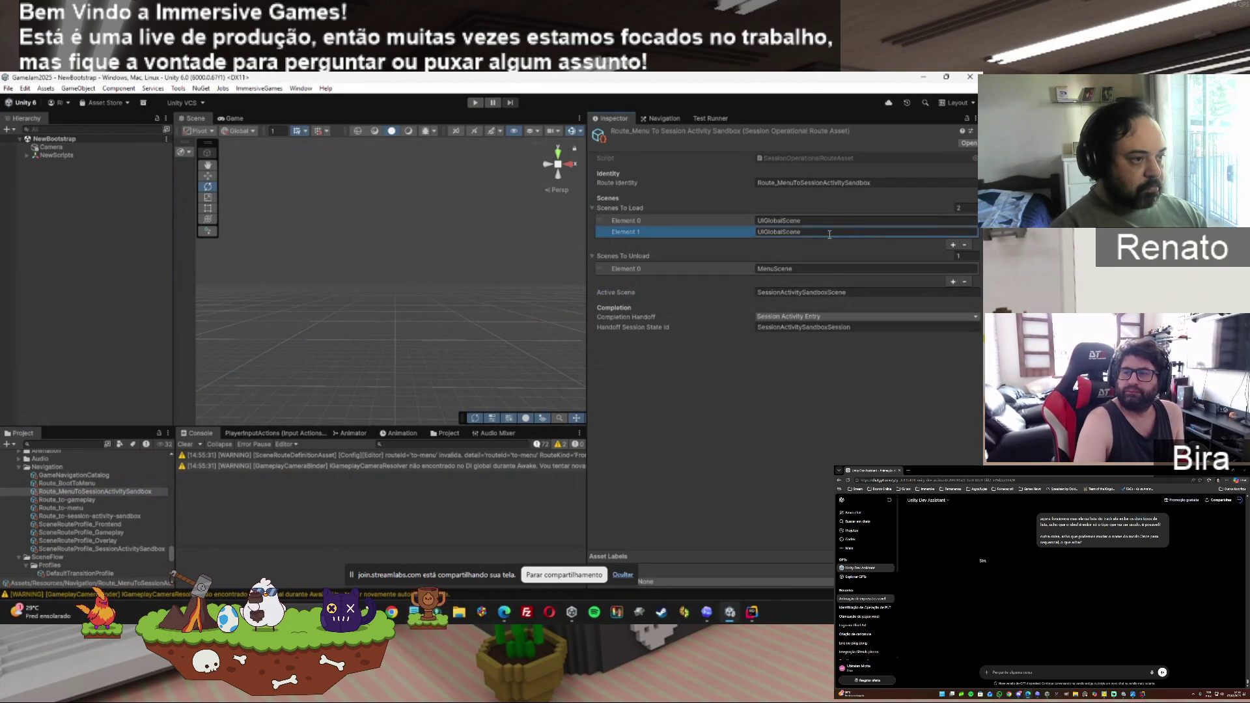
left_click(832, 233)
type("SessionActivitySandboxScene")
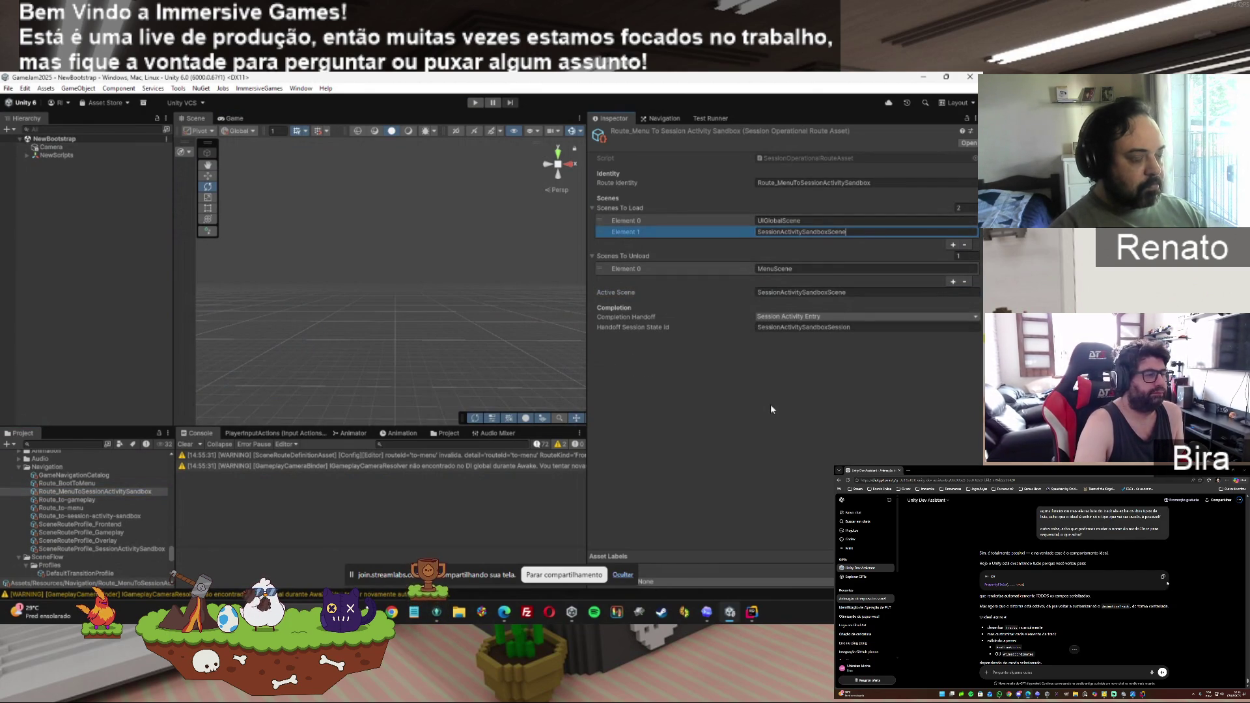
left_click(770, 405)
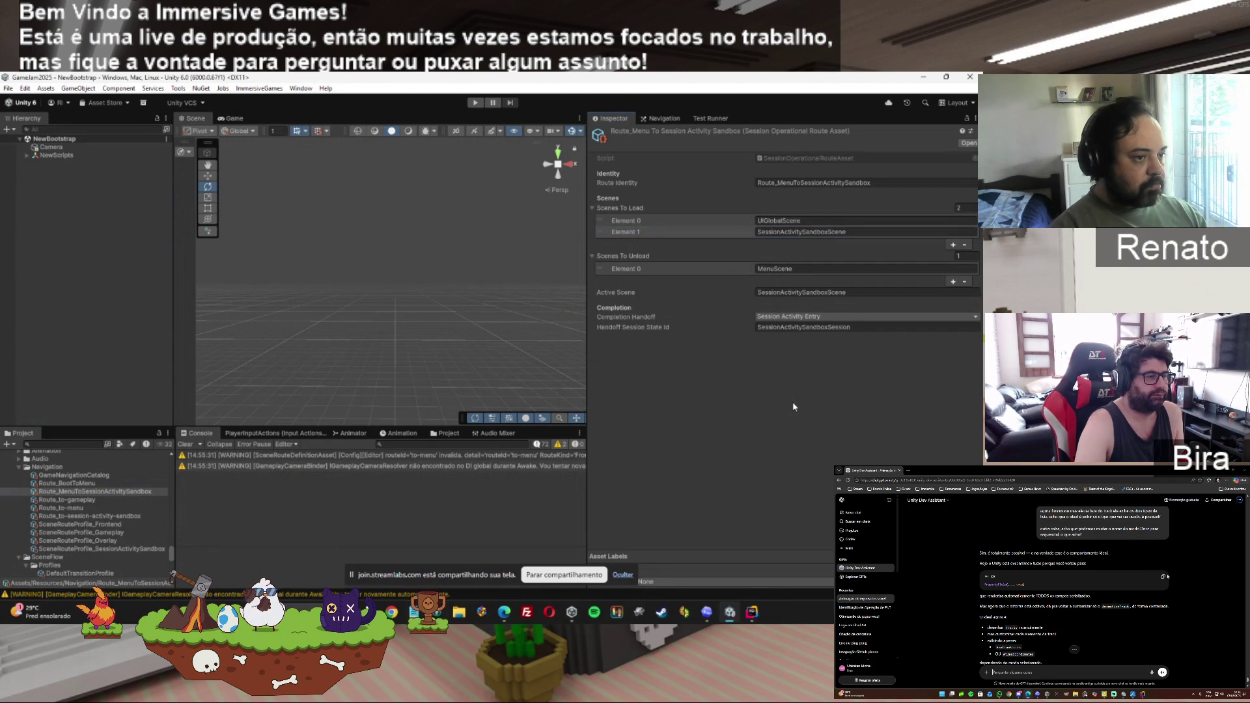
Test-run the game and read the warning that route 'to-menu' is invalid.
left_click(476, 102)
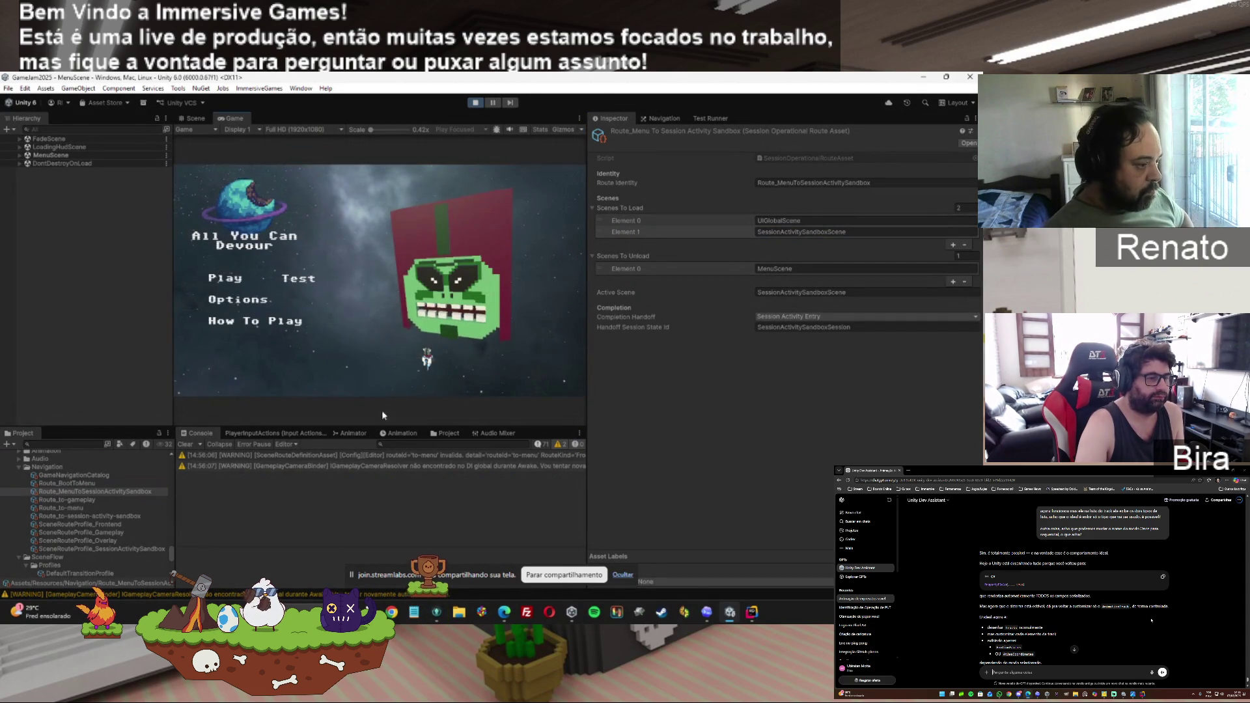
left_click(377, 455)
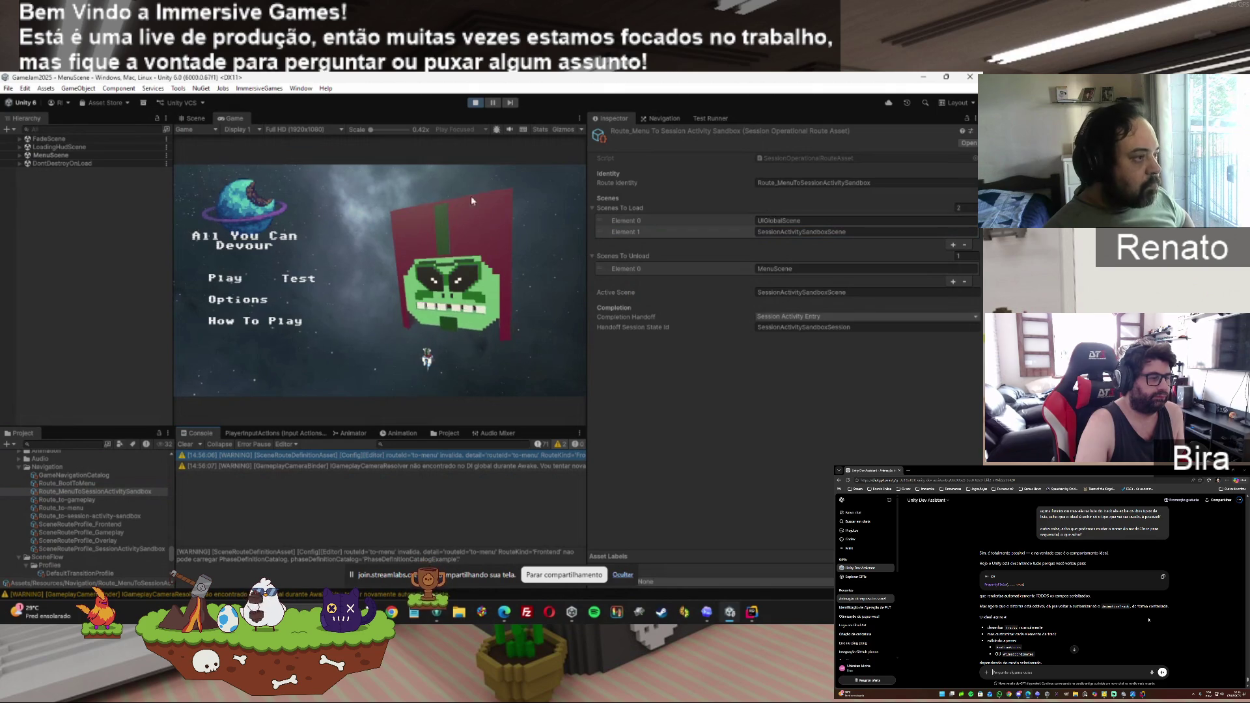
left_click(475, 103)
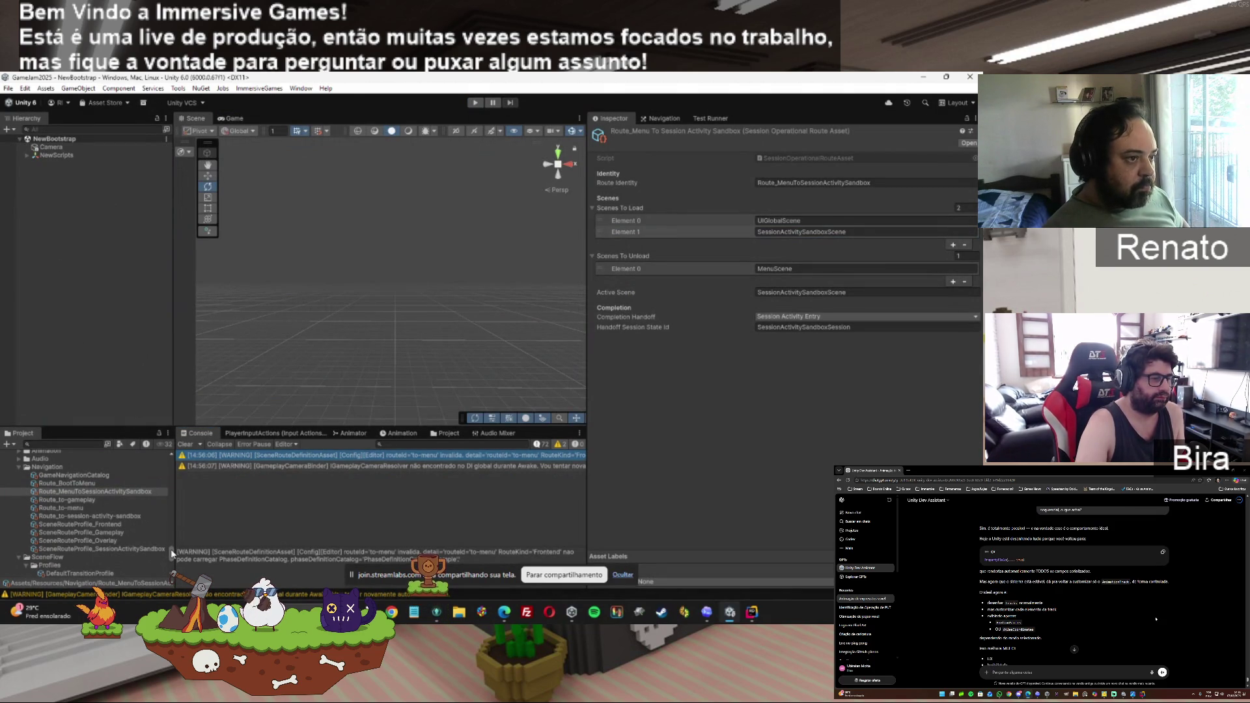
left_click(76, 484)
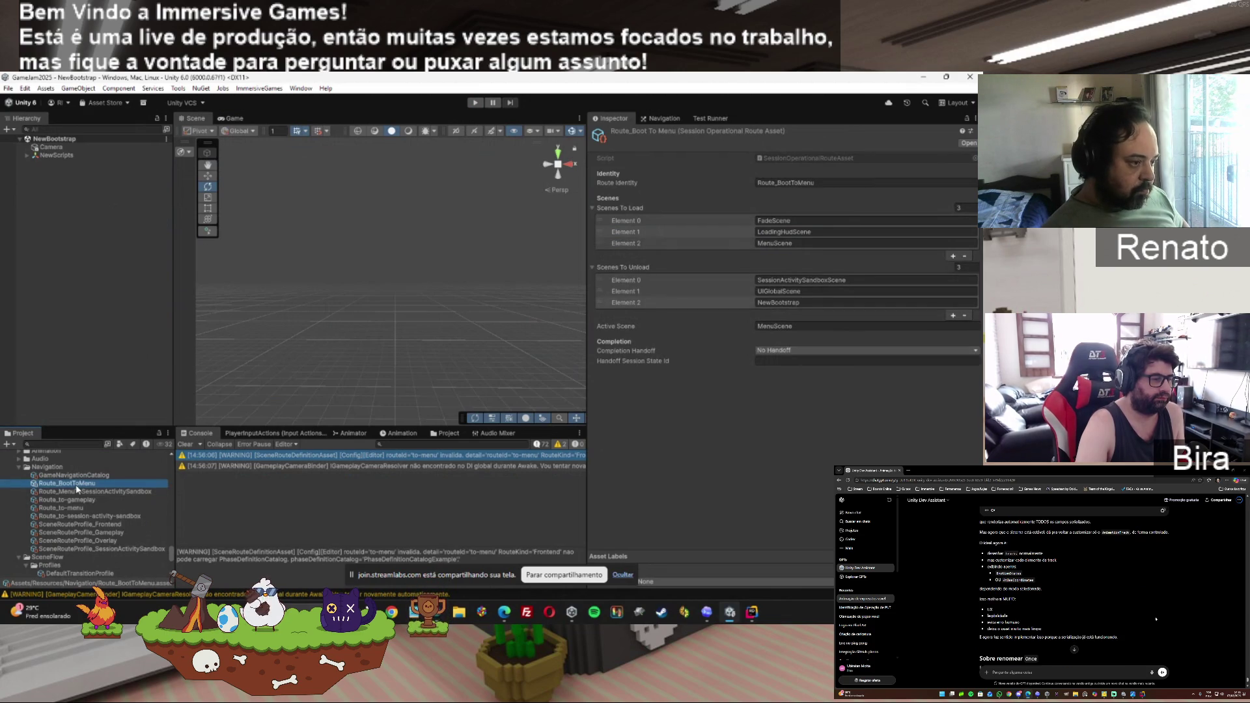
left_click(79, 494)
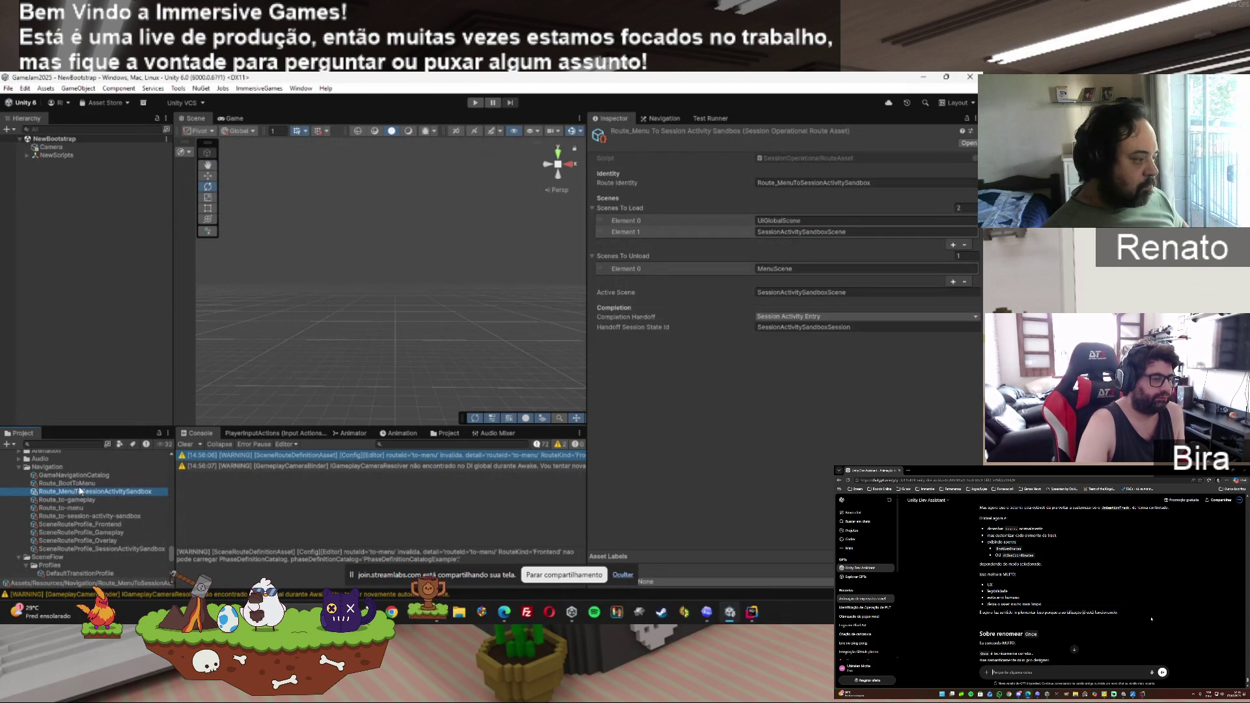
key("Up")
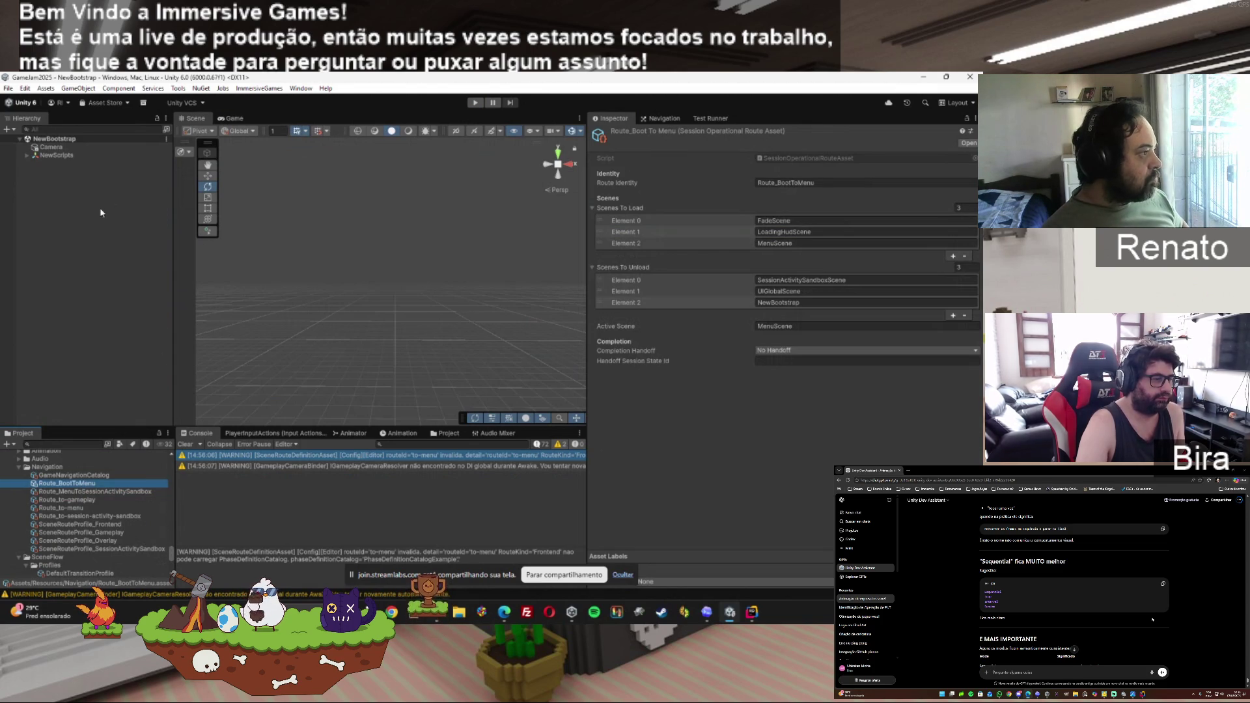
mouse_move(173, 556)
left_mouse_down()
mouse_move(170, 568)
mouse_move(171, 535)
mouse_move(170, 546)
left_mouse_up()
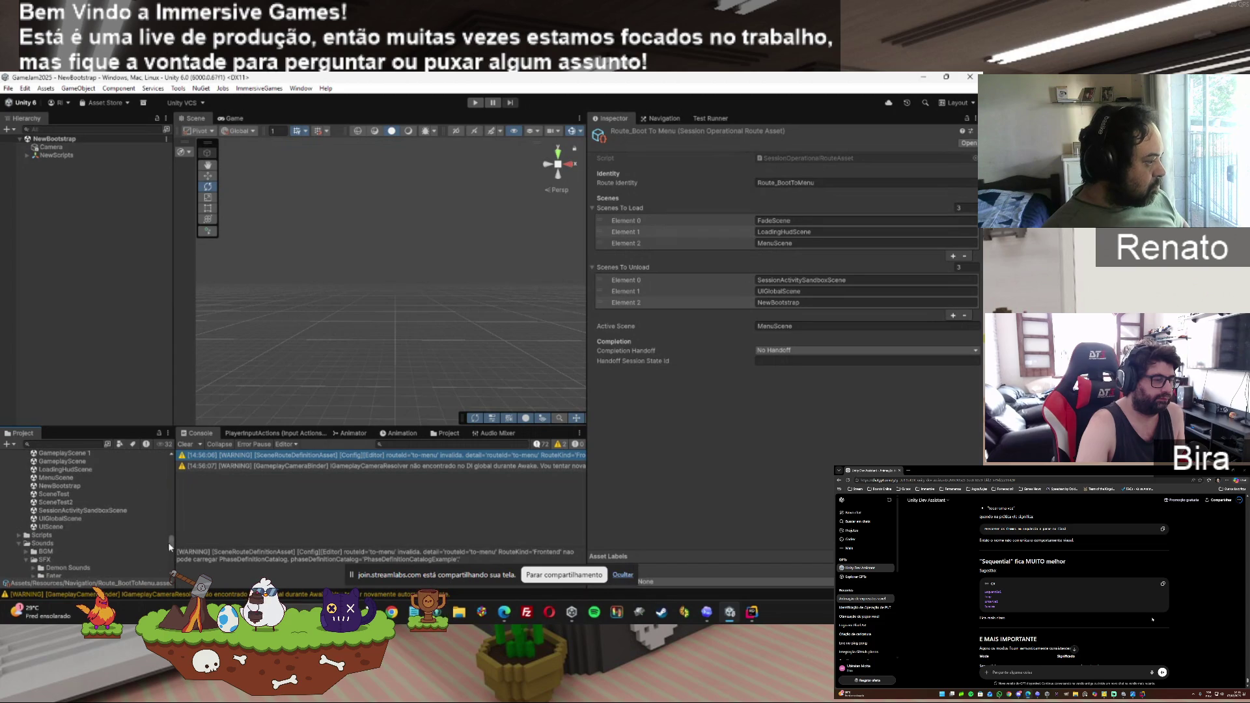
double_click(56, 478)
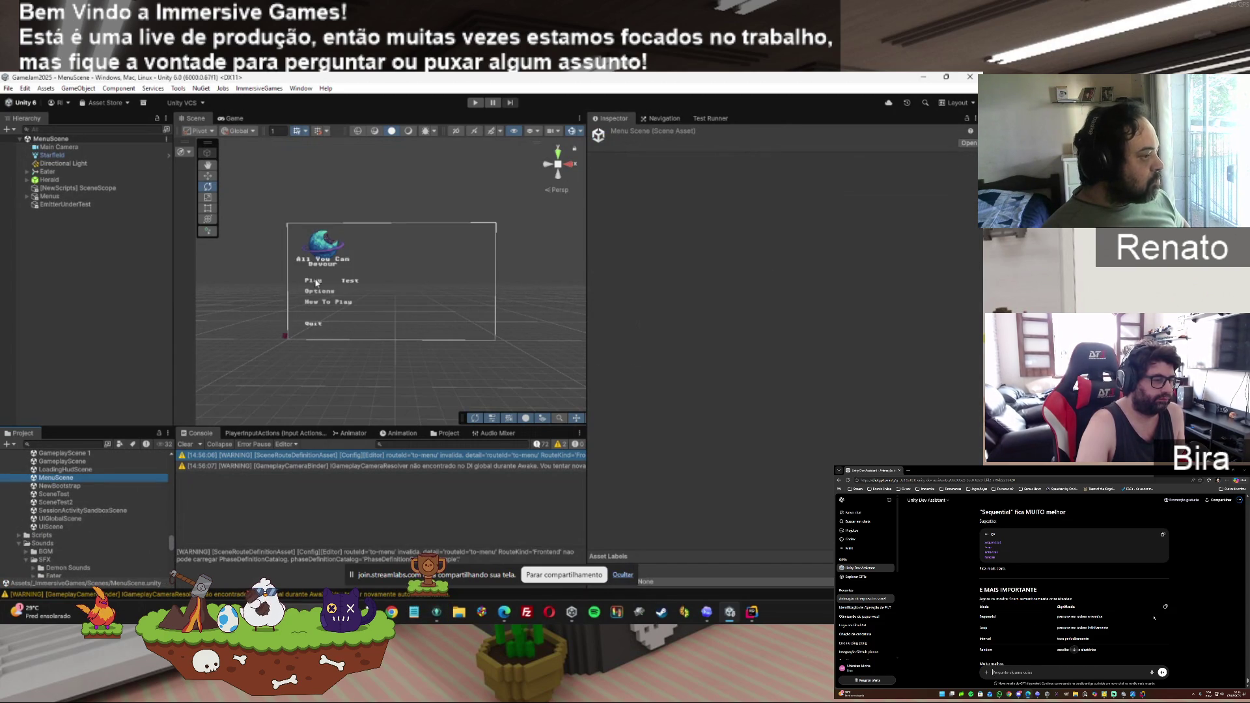
left_click(318, 284)
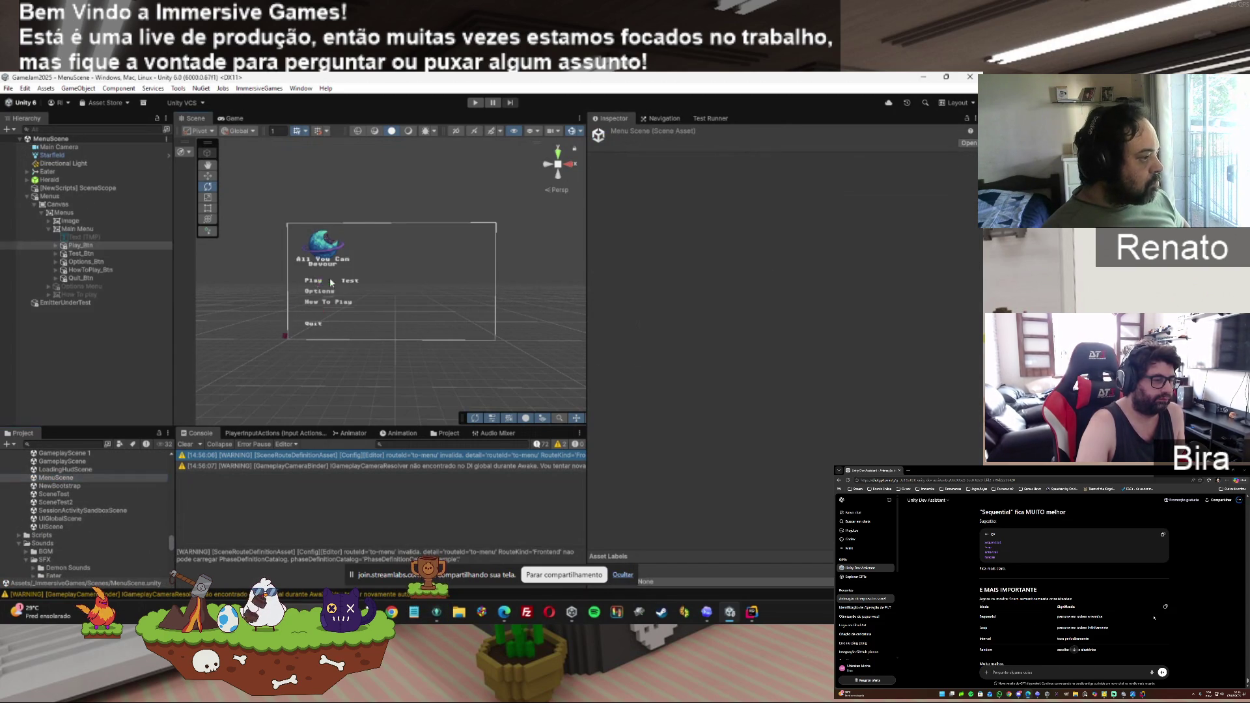
left_click(497, 294)
left_click(65, 245)
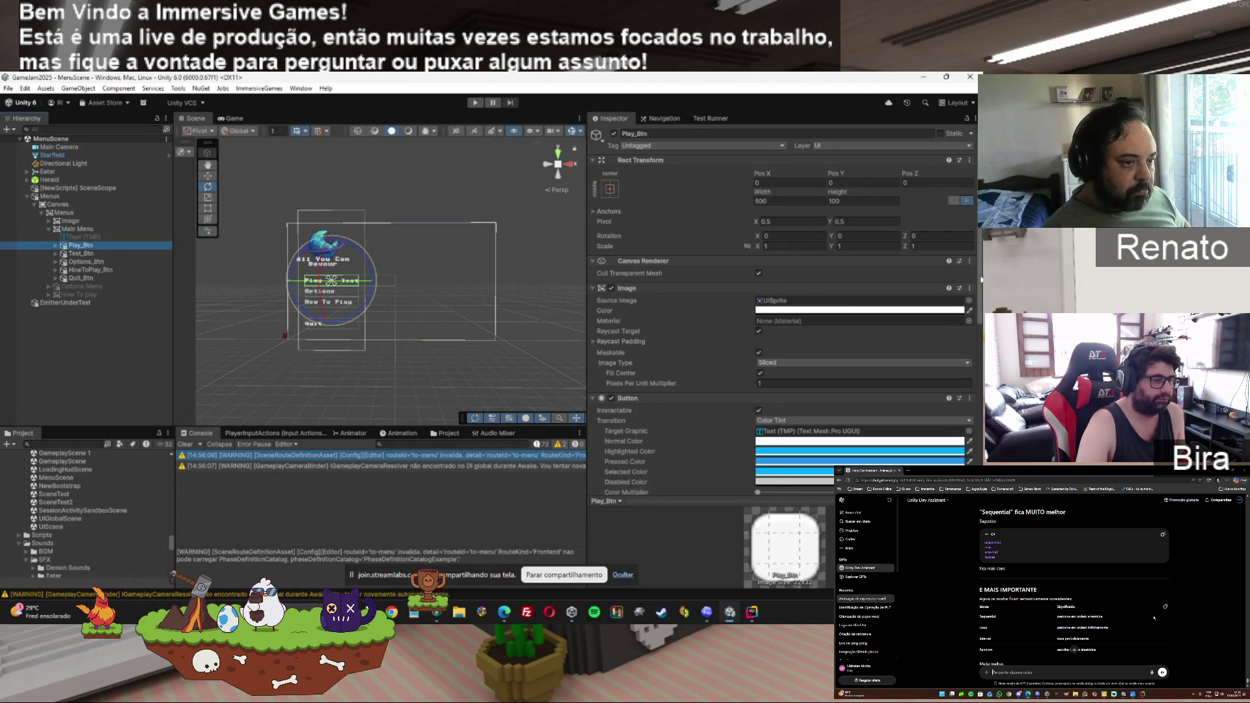
scroll(964, 293, "down", 5)
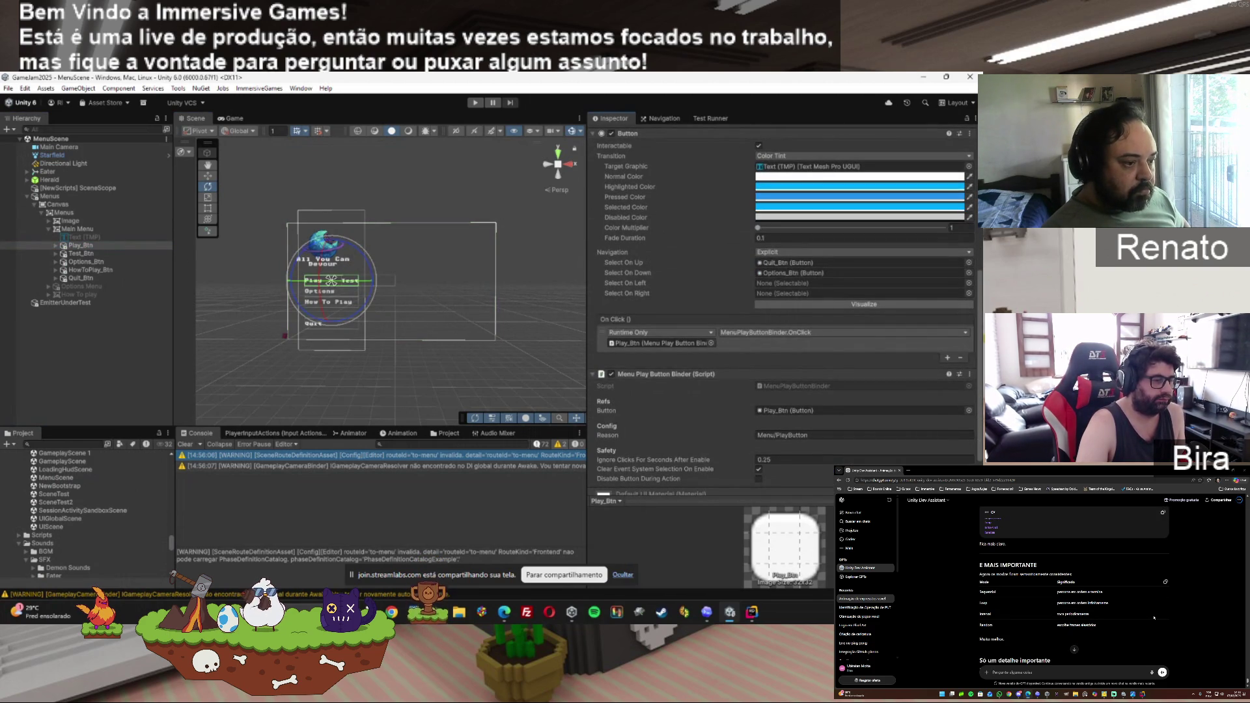
scroll(786, 260, "down", 2)
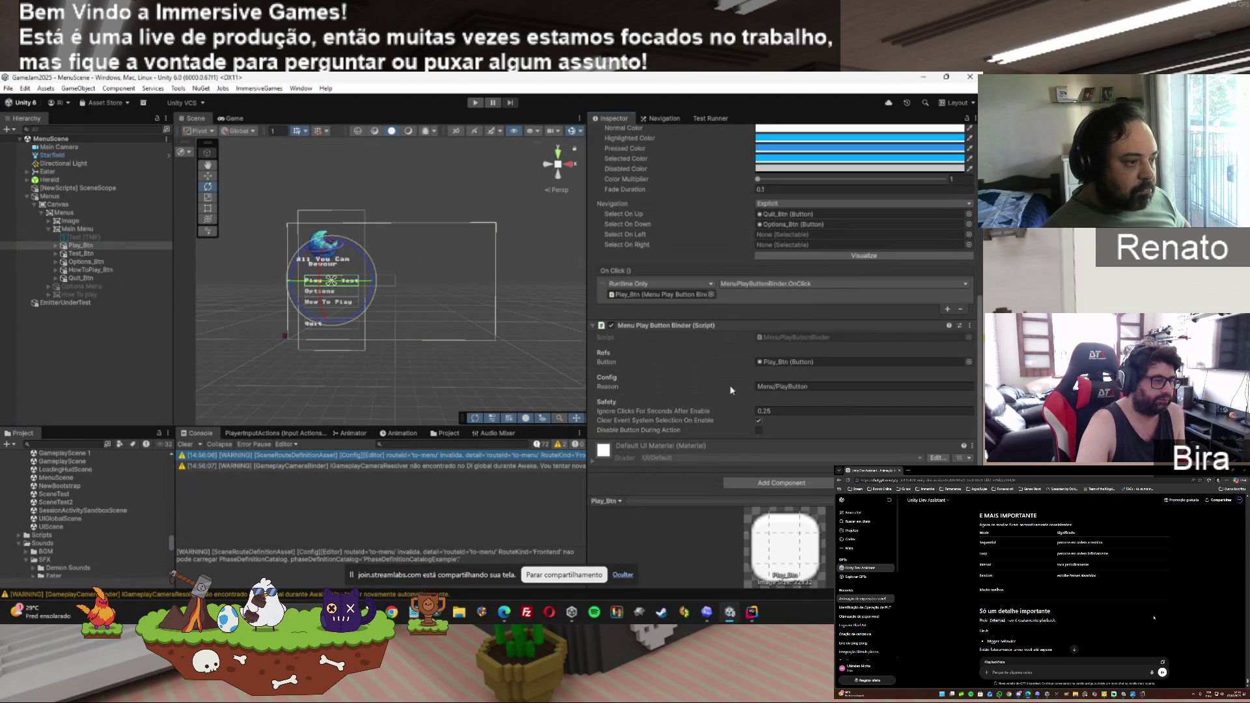
left_click(84, 253)
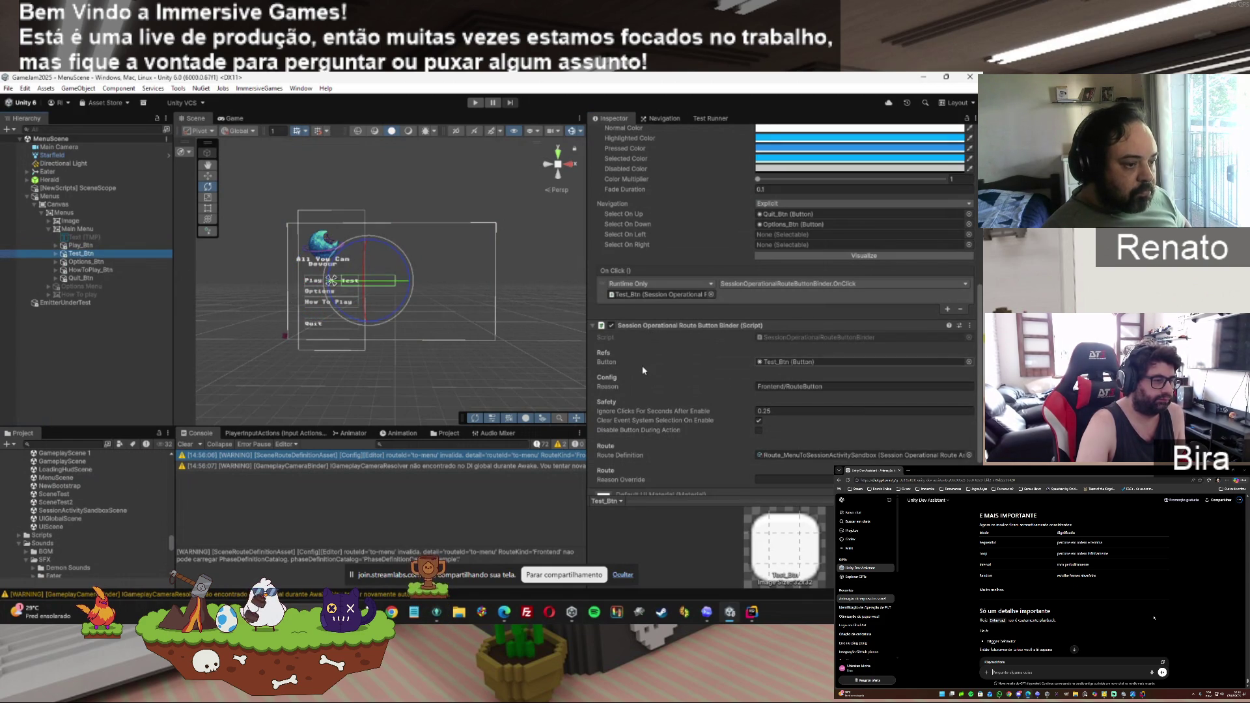
scroll(646, 389, "down", 2)
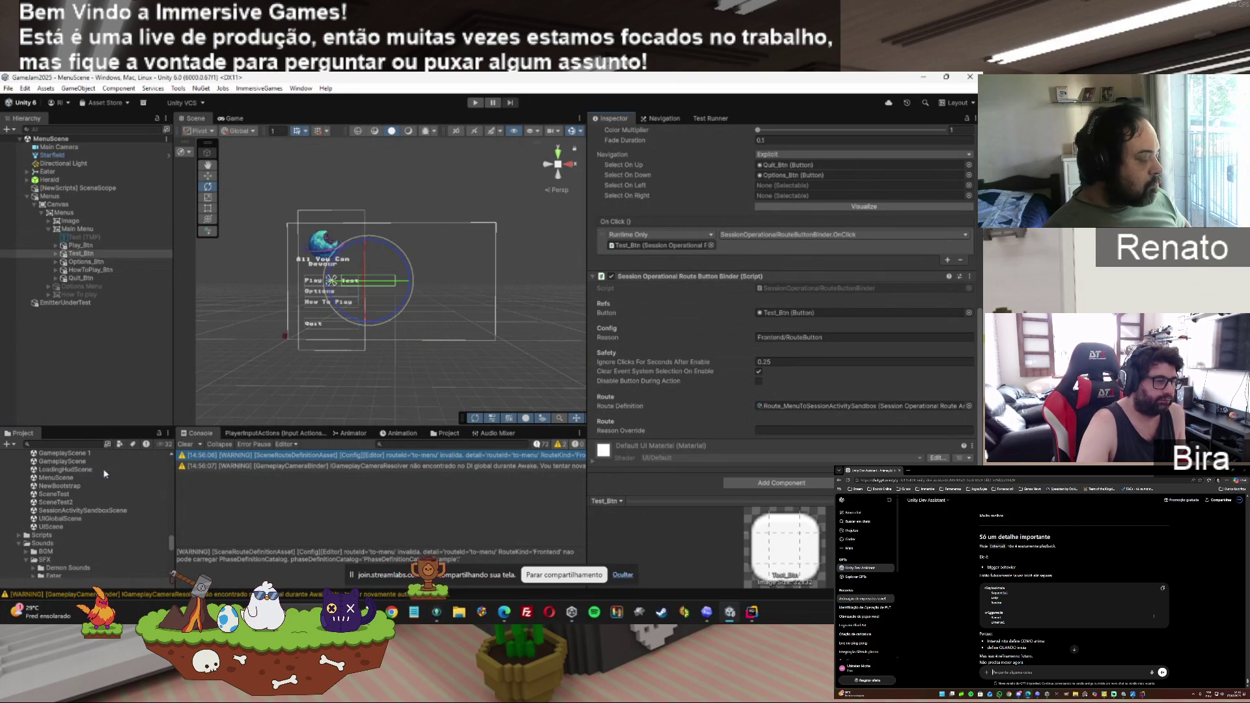
double_click(59, 485)
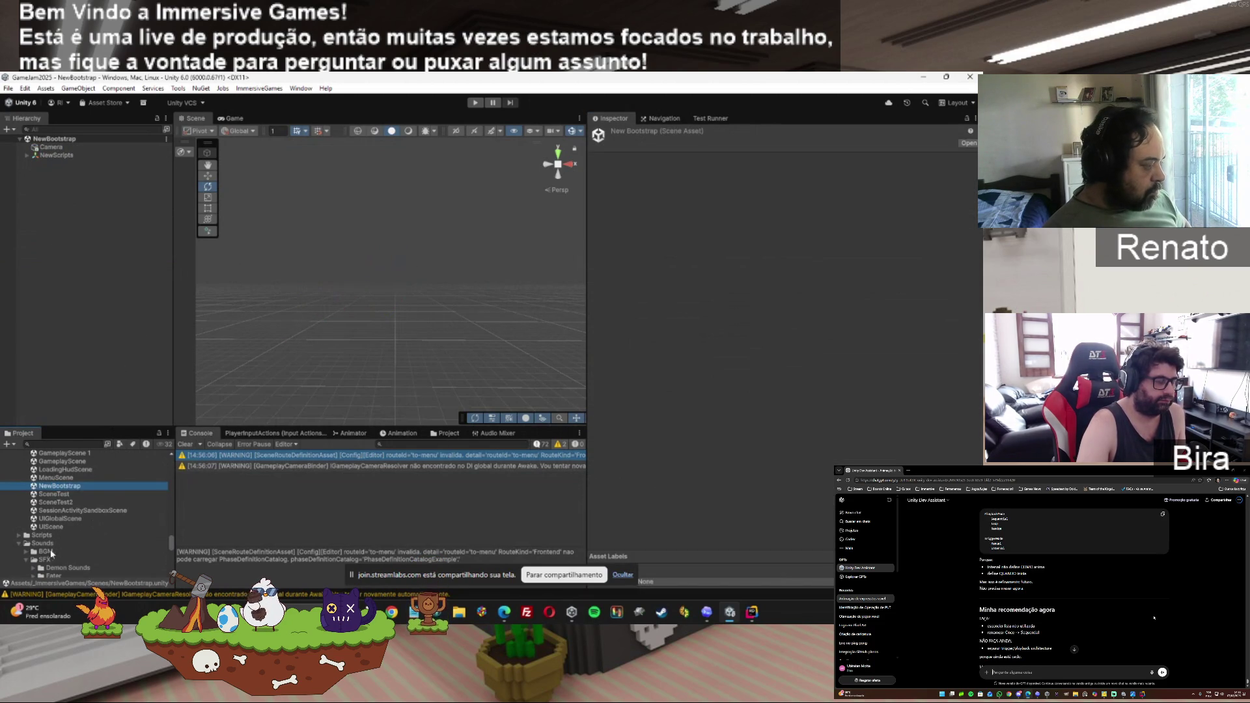
Inspect Route_BootToMenu, Route_to-gameplay and the camera-binder and route warnings, then stop the run.
left_click_drag(171, 548, 172, 555)
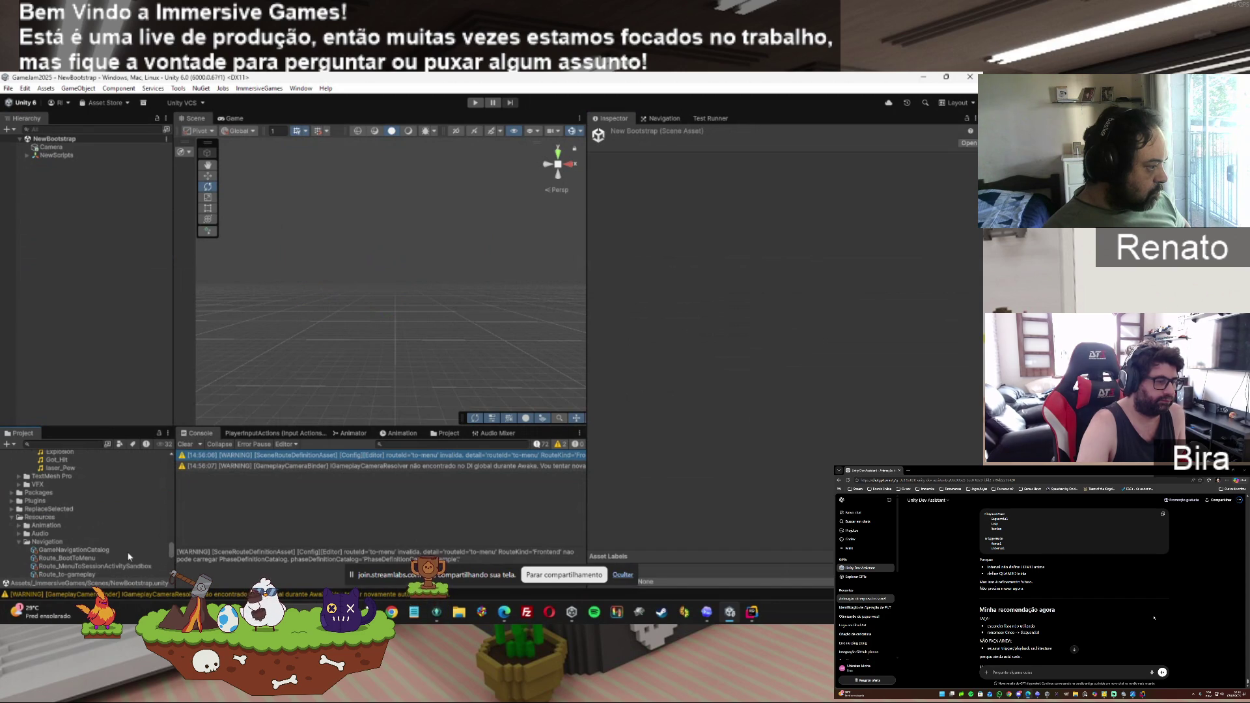
left_click(72, 558)
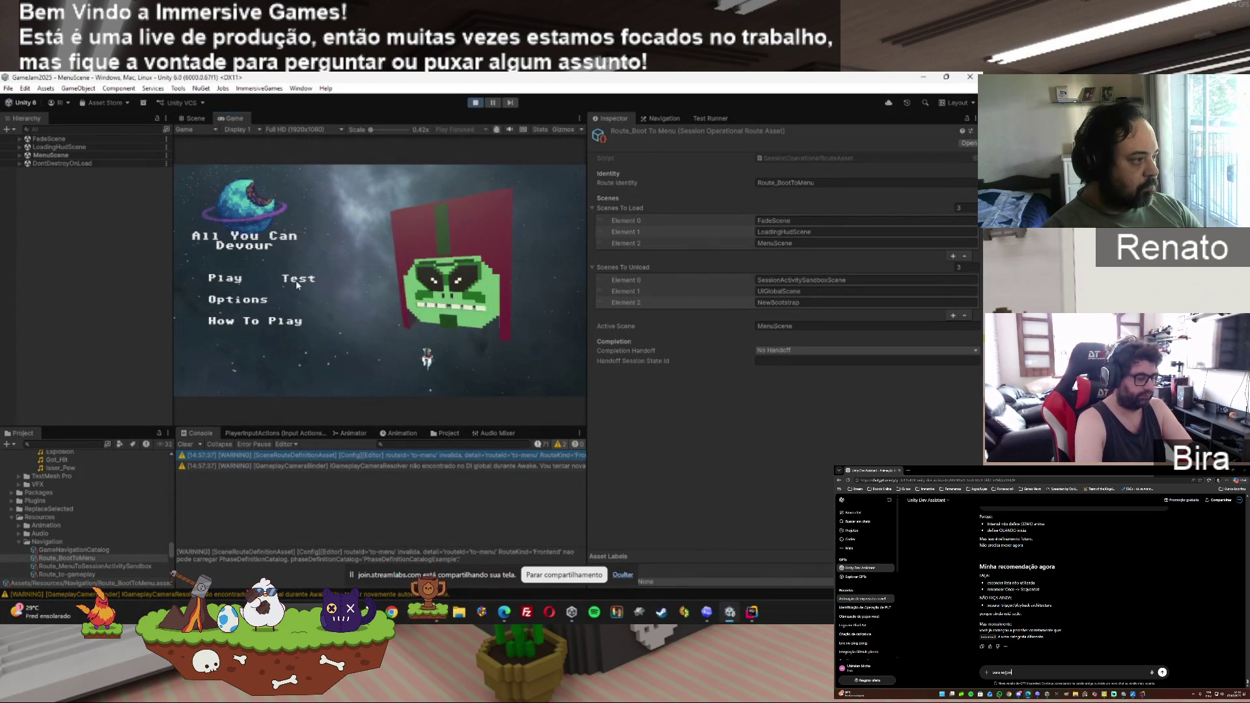
left_click(338, 466)
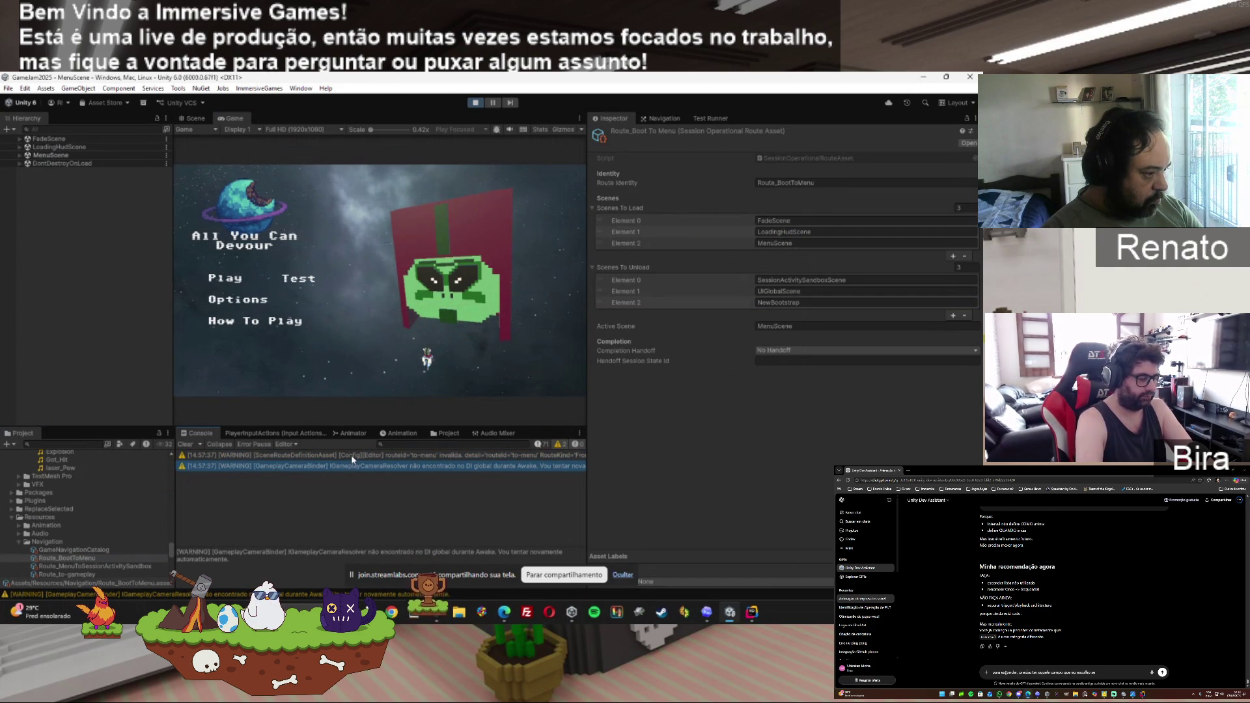
left_click(350, 455)
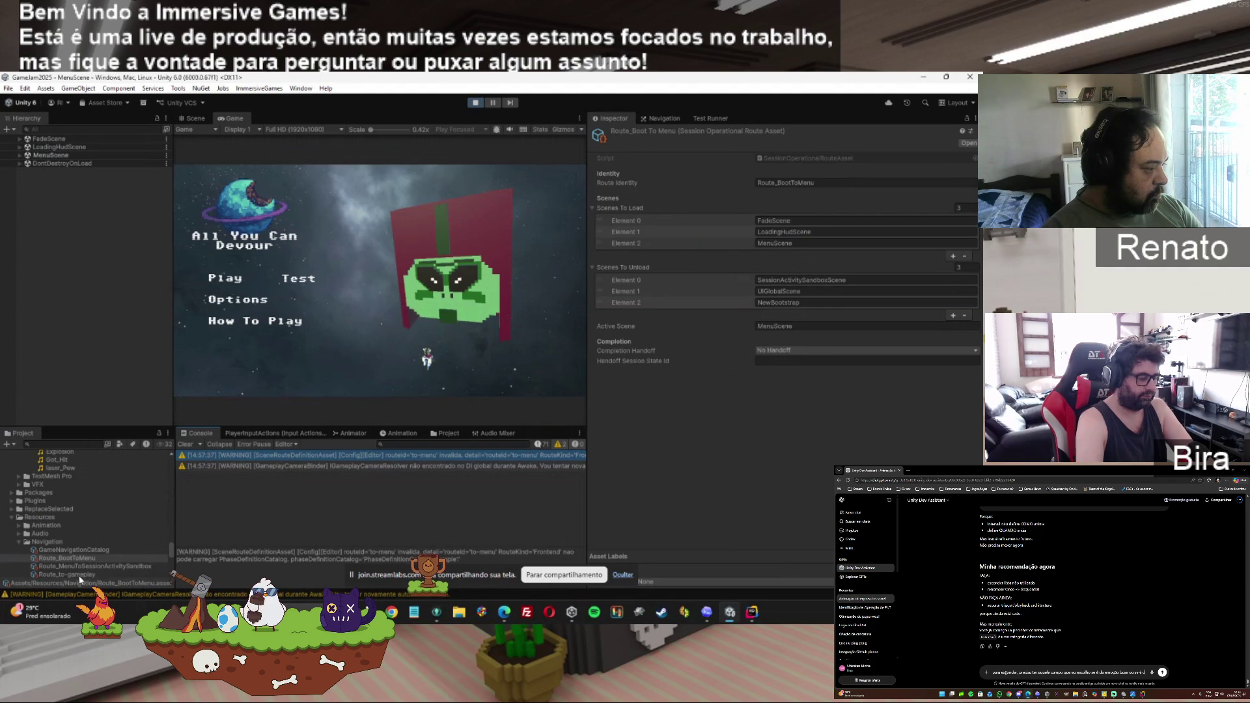
left_click(118, 570)
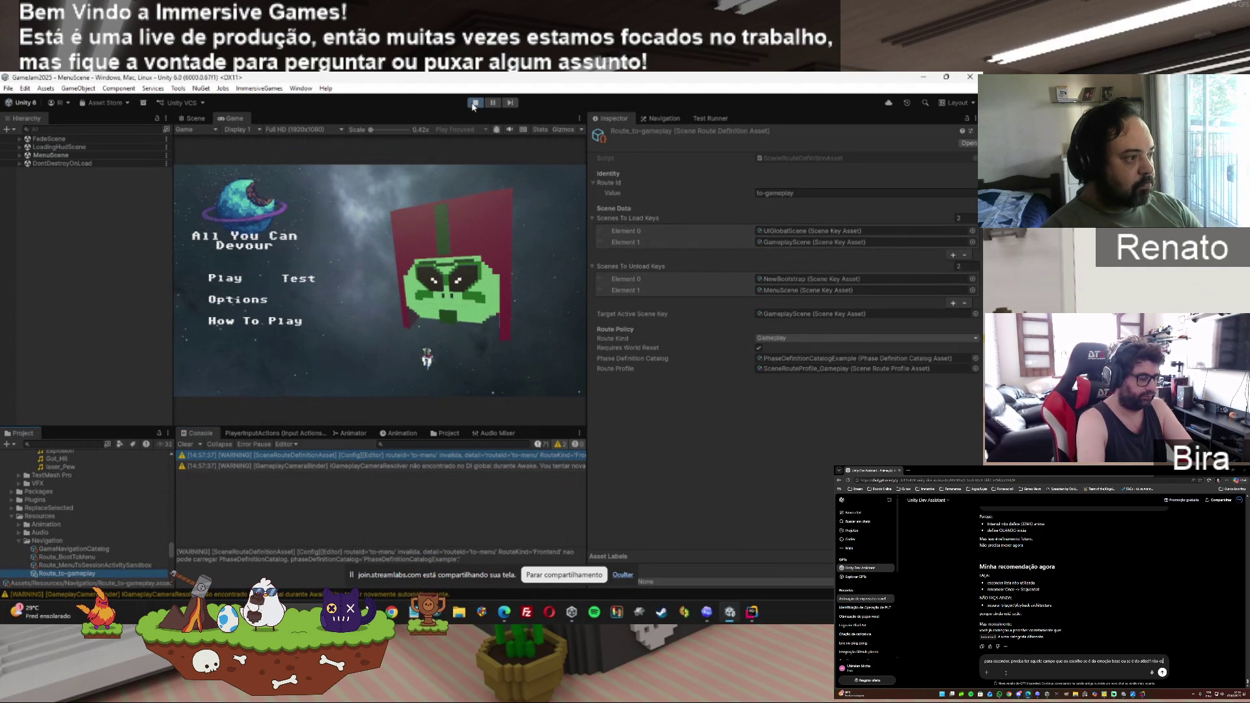
left_click(67, 556)
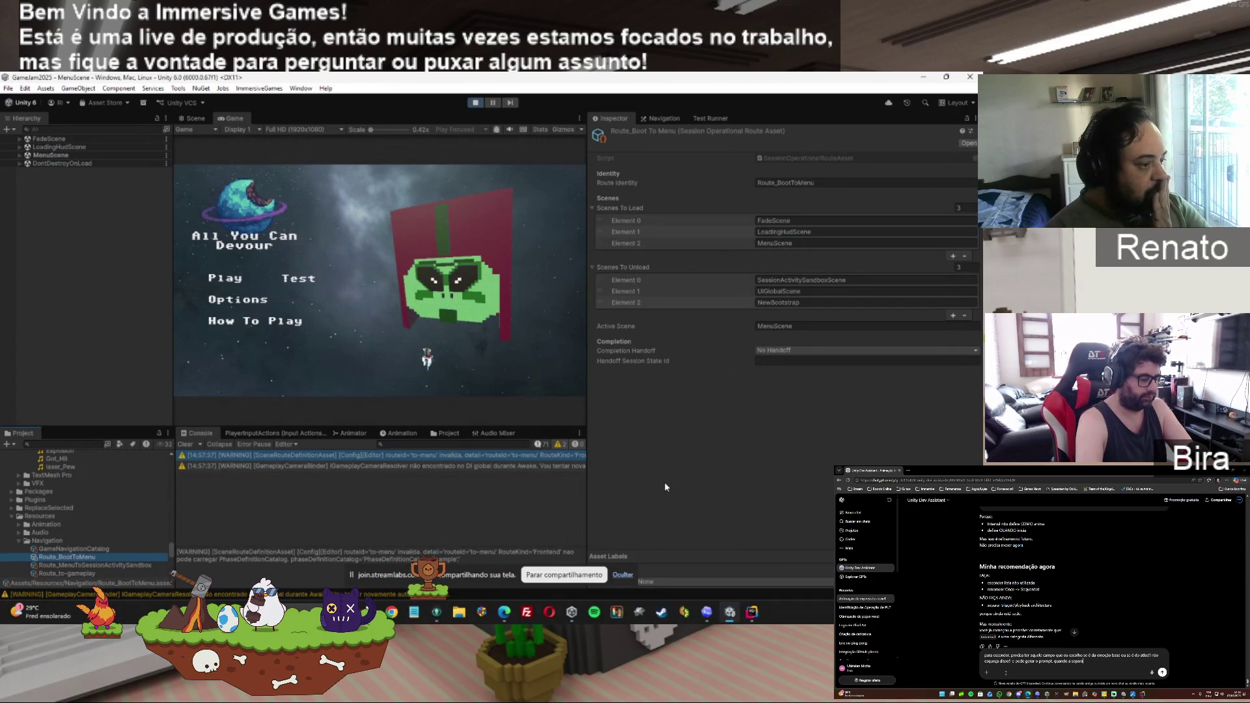
left_click(475, 102)
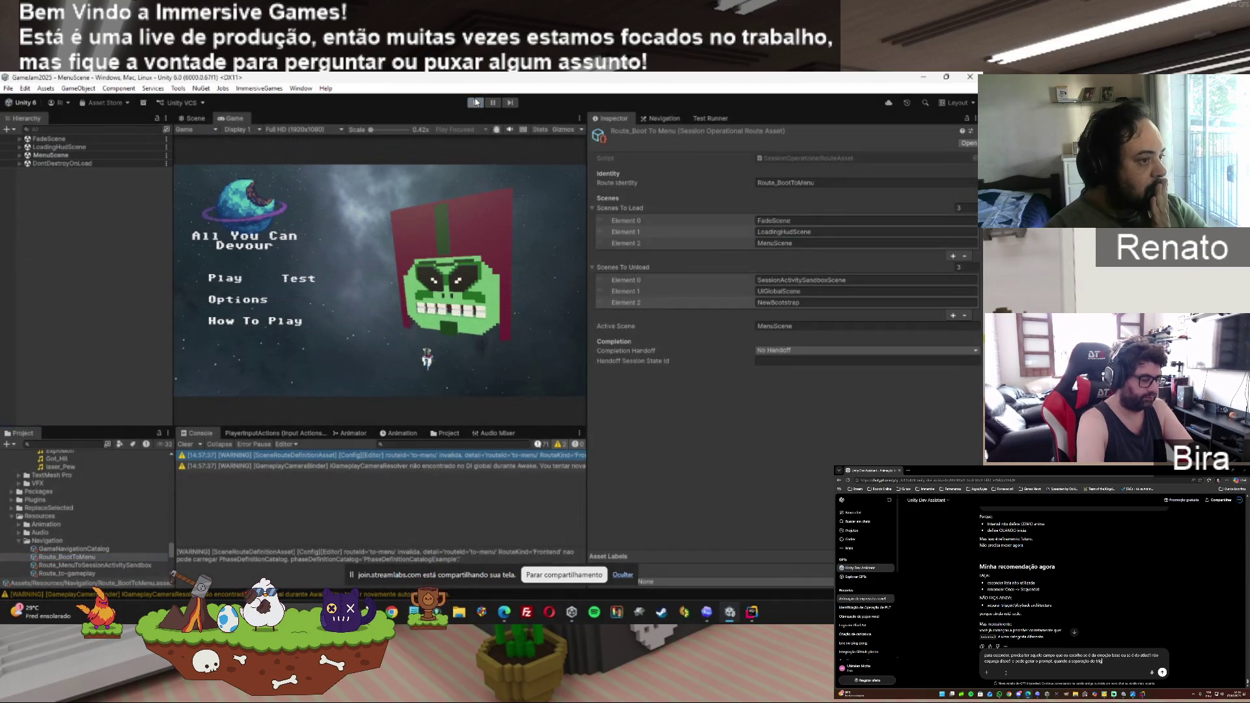
Rerun from NewBootstrap with Console info messages shown, read the AnimationBootstrapper log, then stop.
left_click(476, 103)
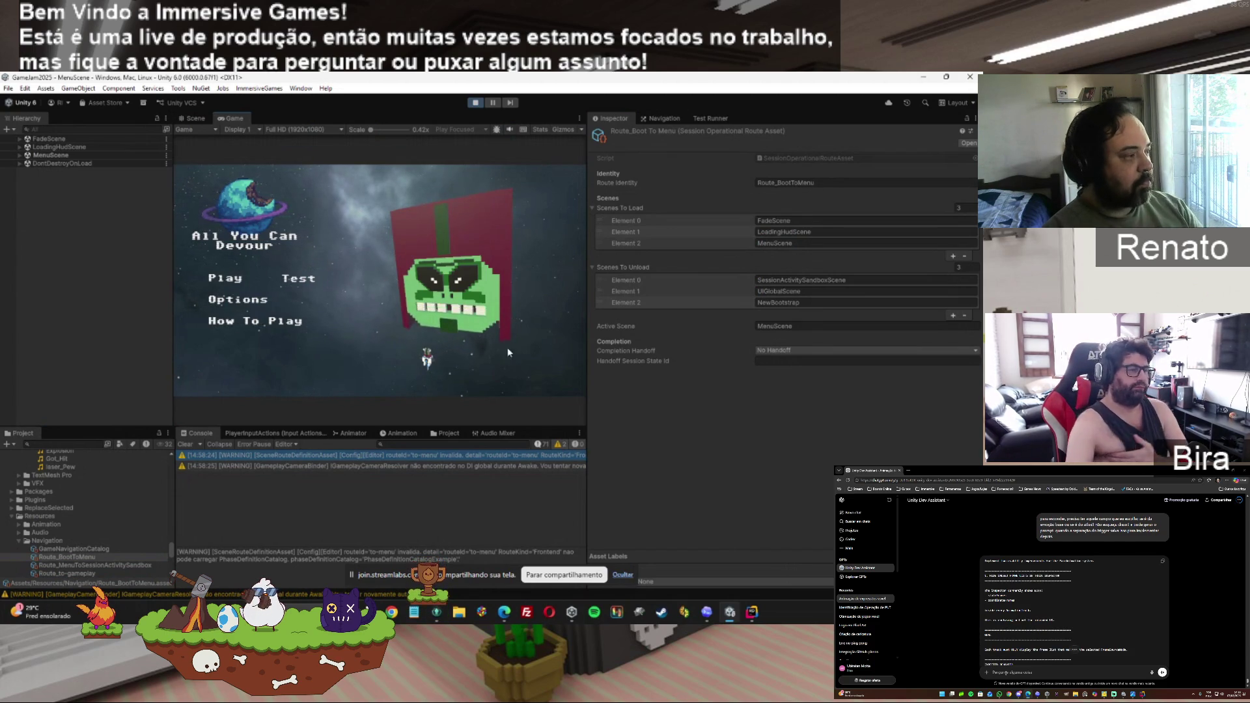
left_click(538, 445)
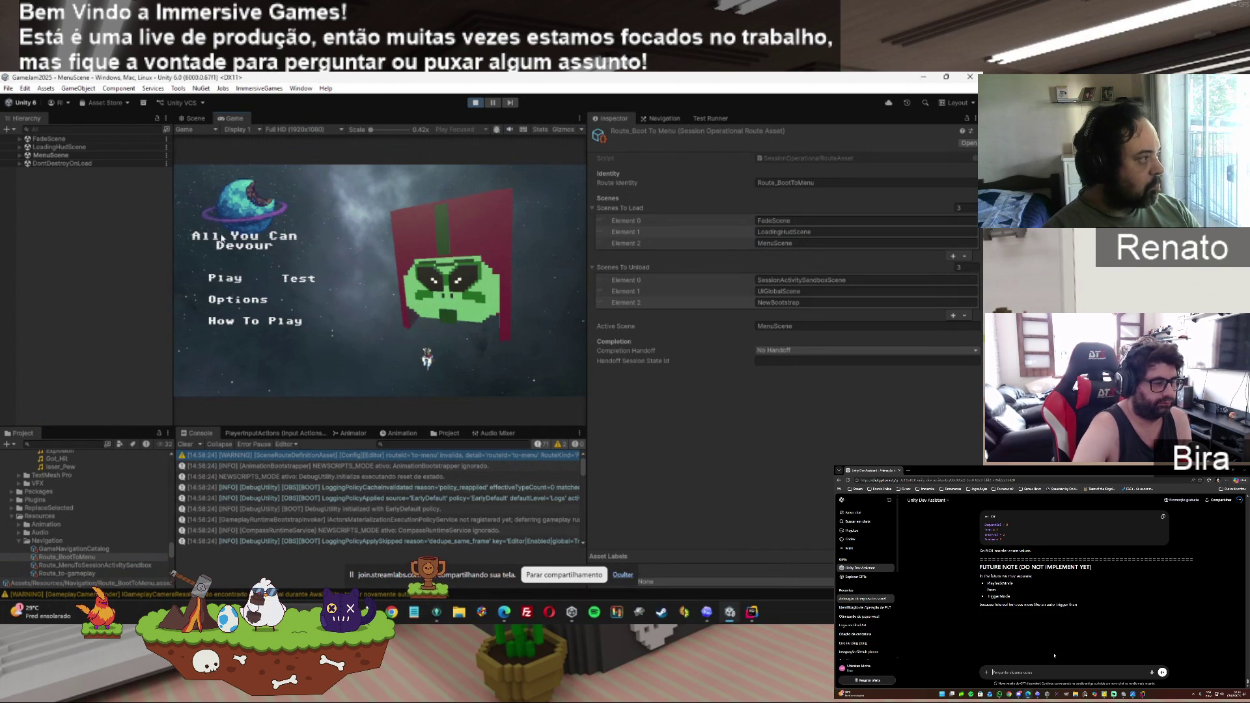
left_click(19, 155)
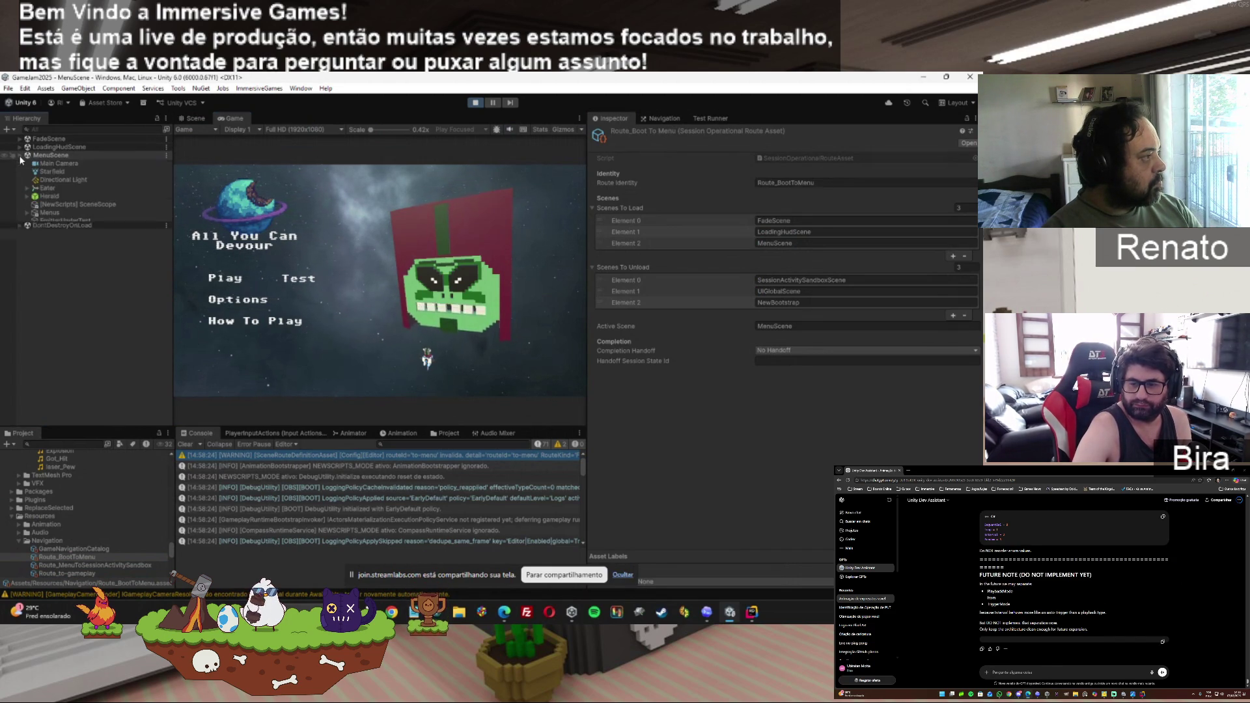
left_click(19, 155)
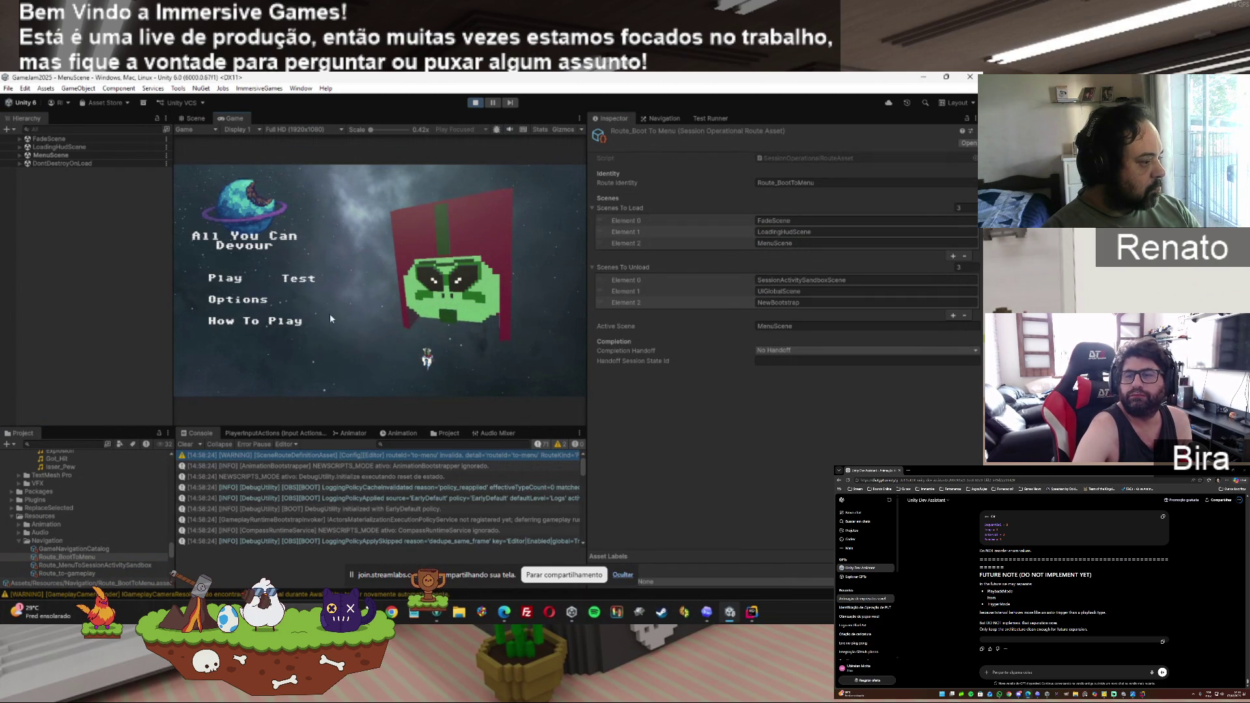
left_click(367, 468)
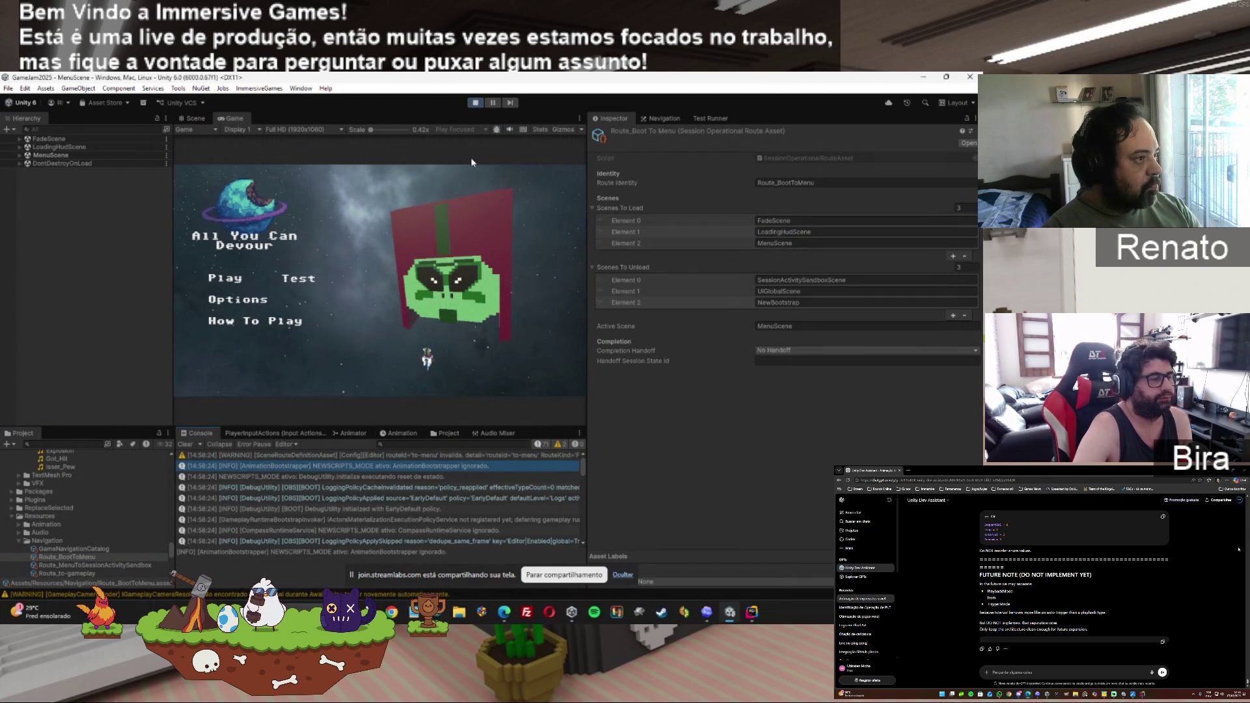
left_click(469, 106)
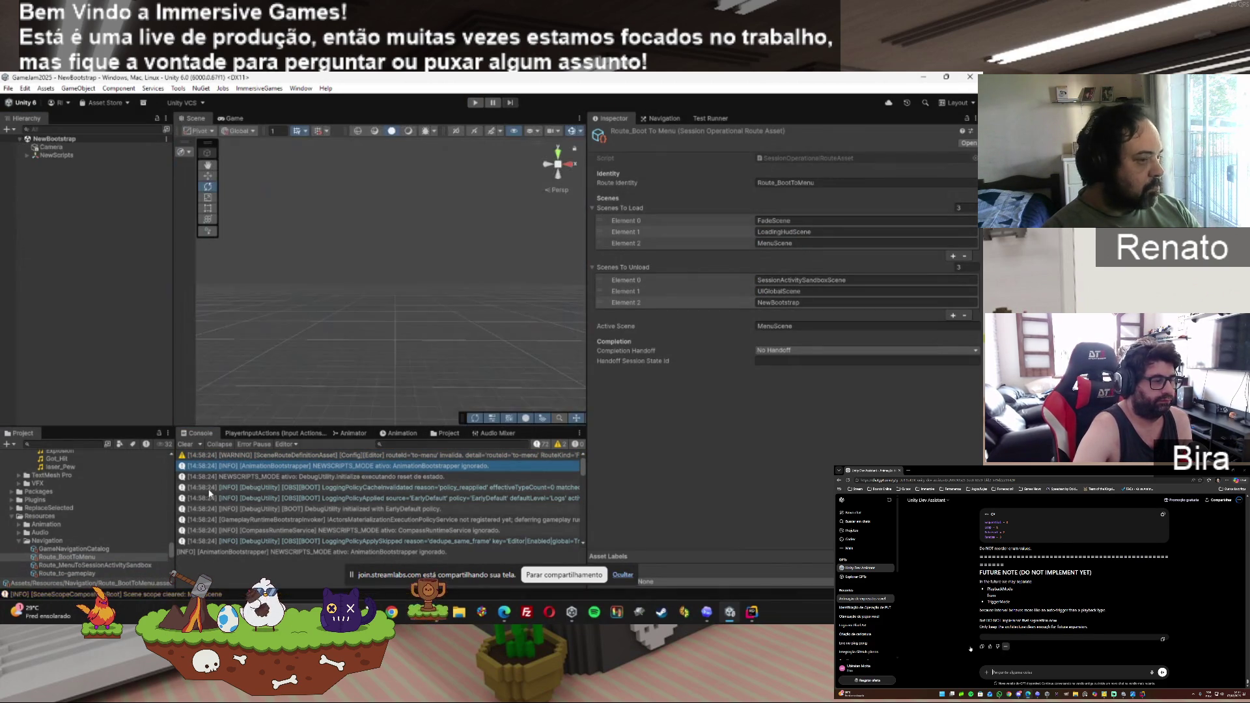
Trim Route_BootToMenu's Scenes To Load to FadeScene only, removing MenuScene and LoadingHudScene.
left_click_drag(602, 243, 599, 222)
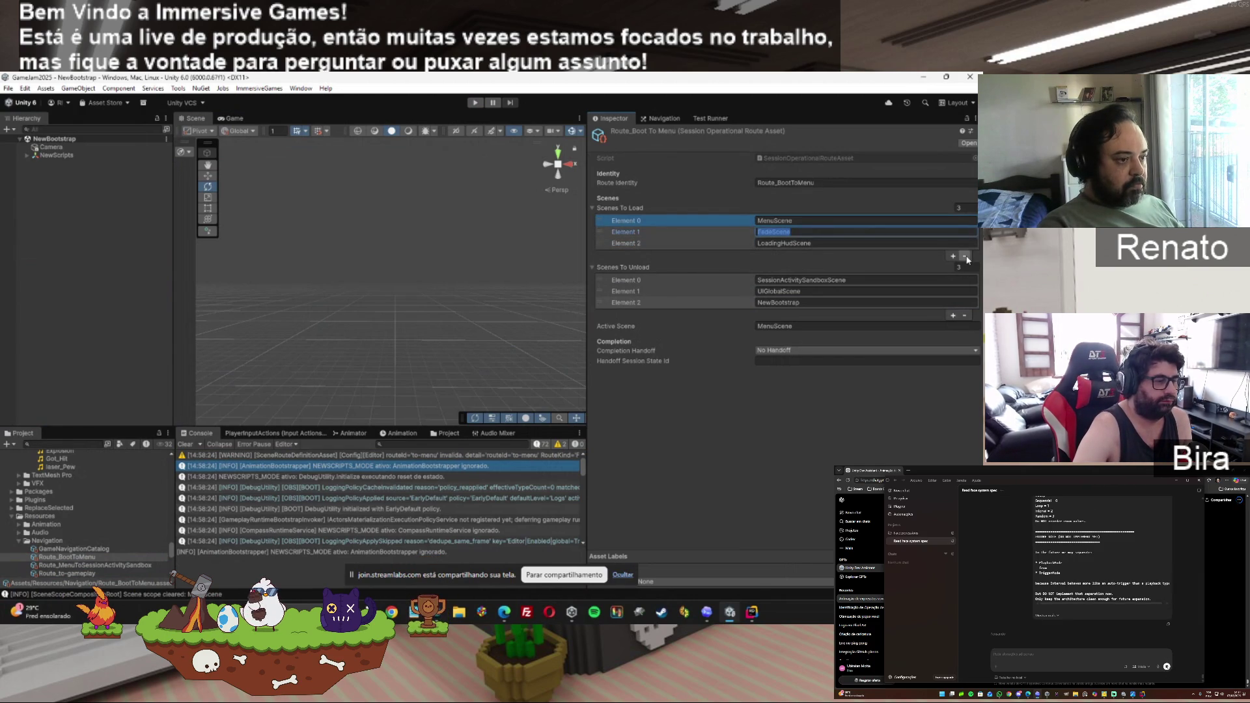
left_click(965, 257)
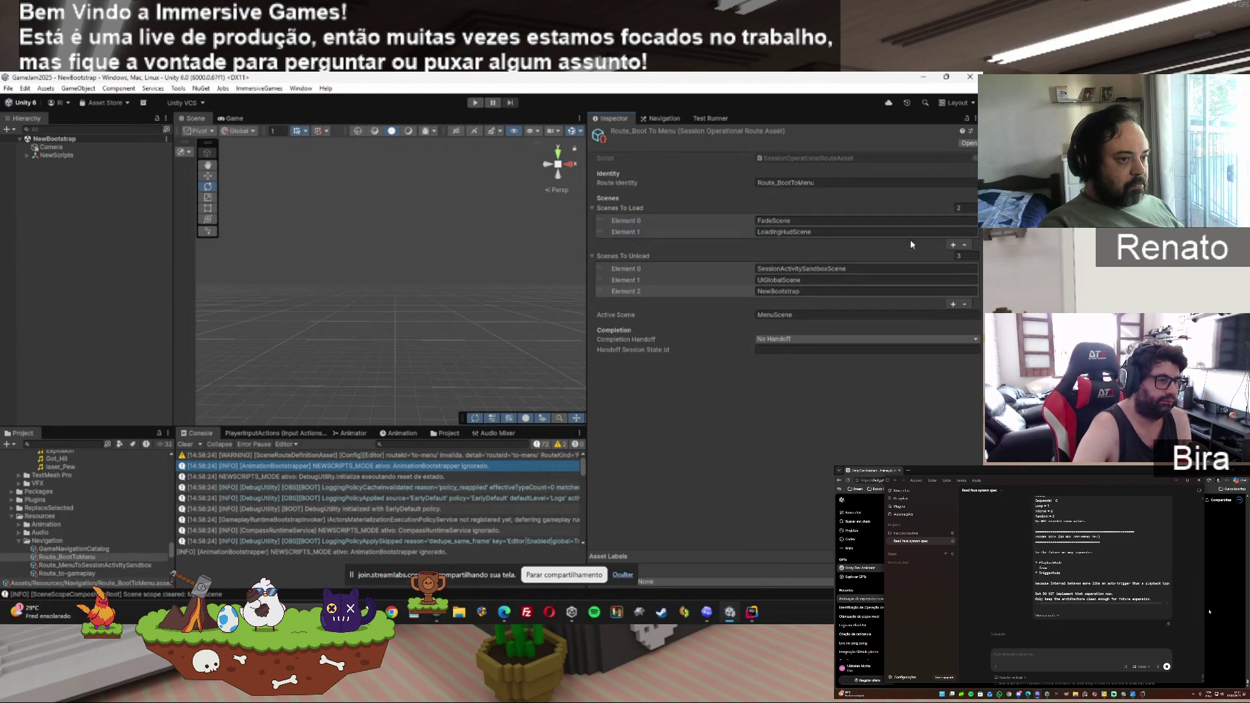
left_click(964, 246)
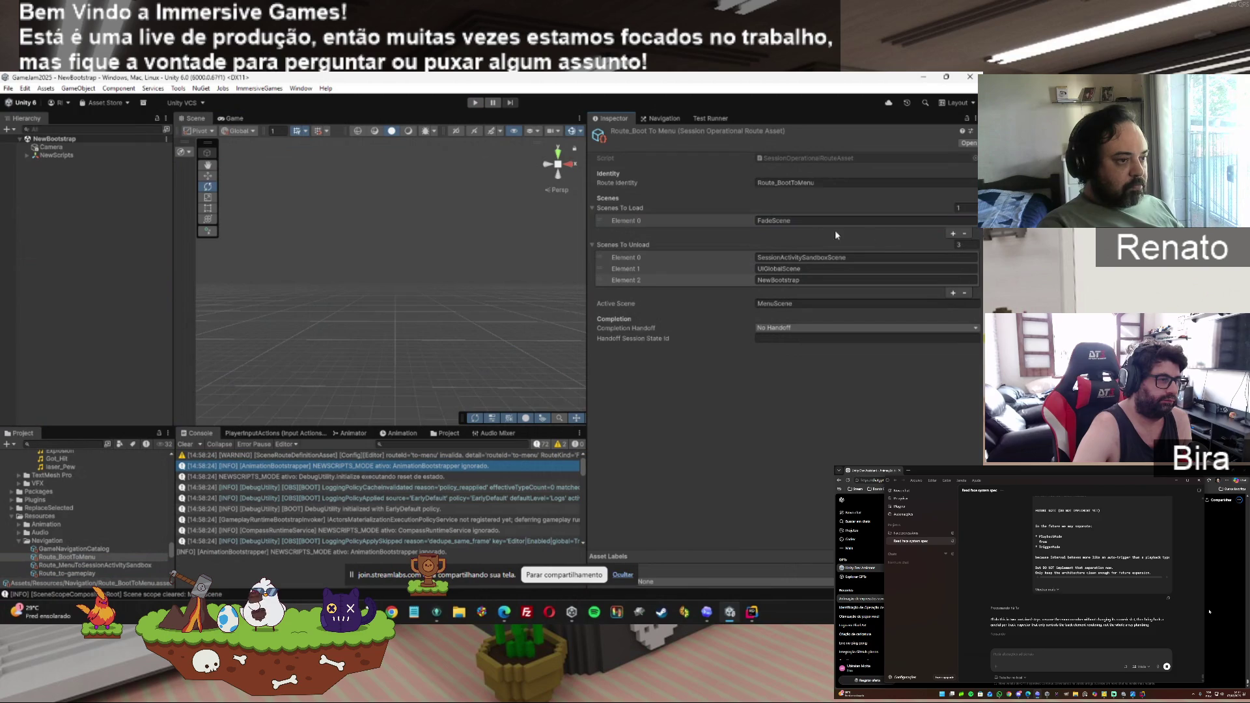
left_click(801, 221)
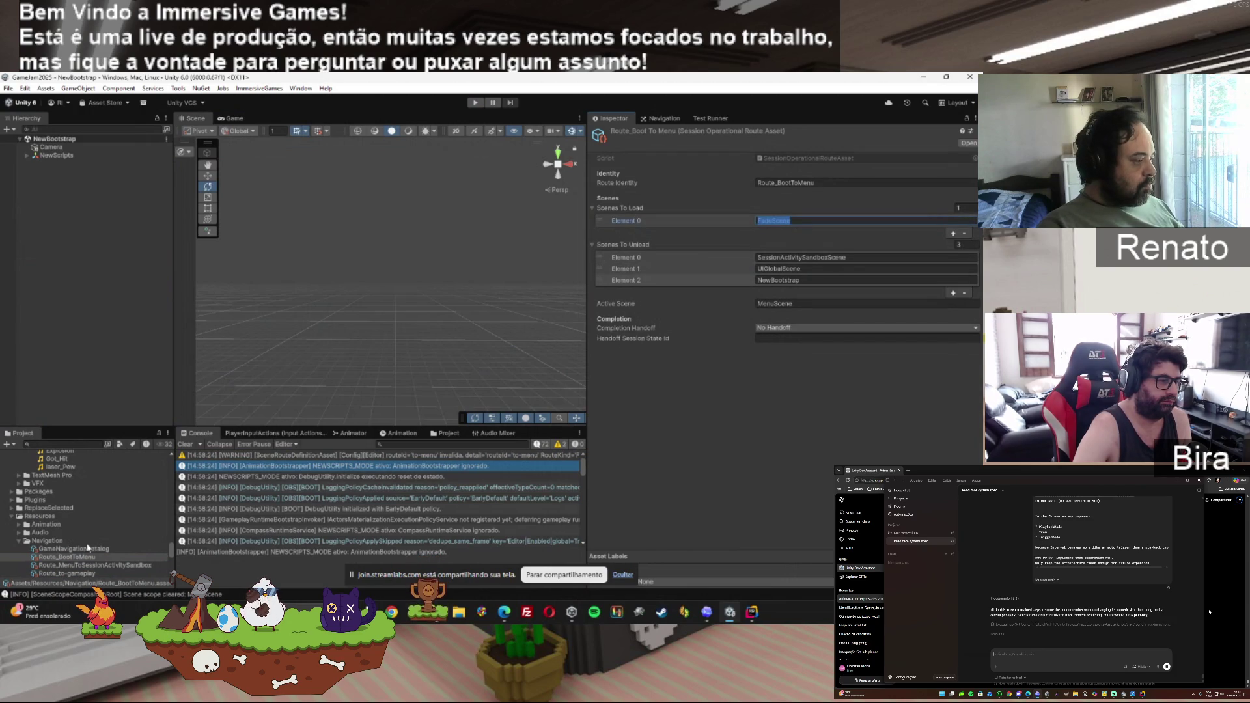
left_click(81, 566)
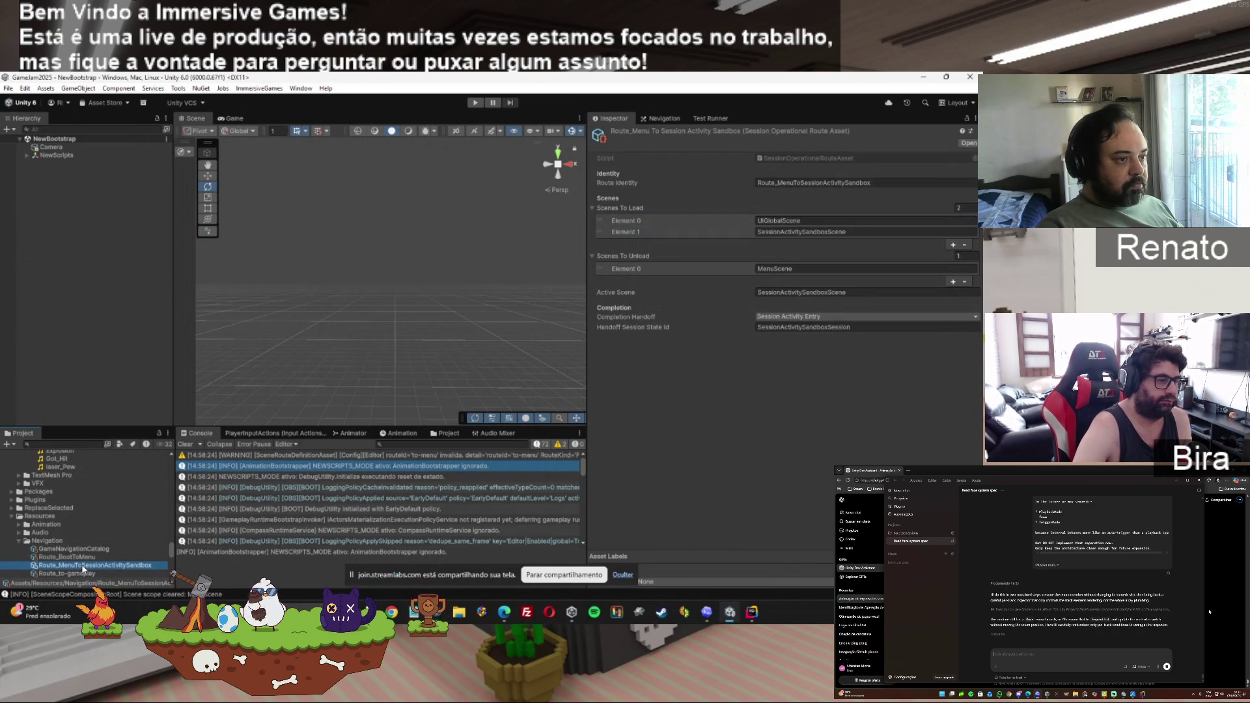
Test-run the routes, filter the Console to errors, read the fatal MenuScene error, and stop.
left_click(474, 103)
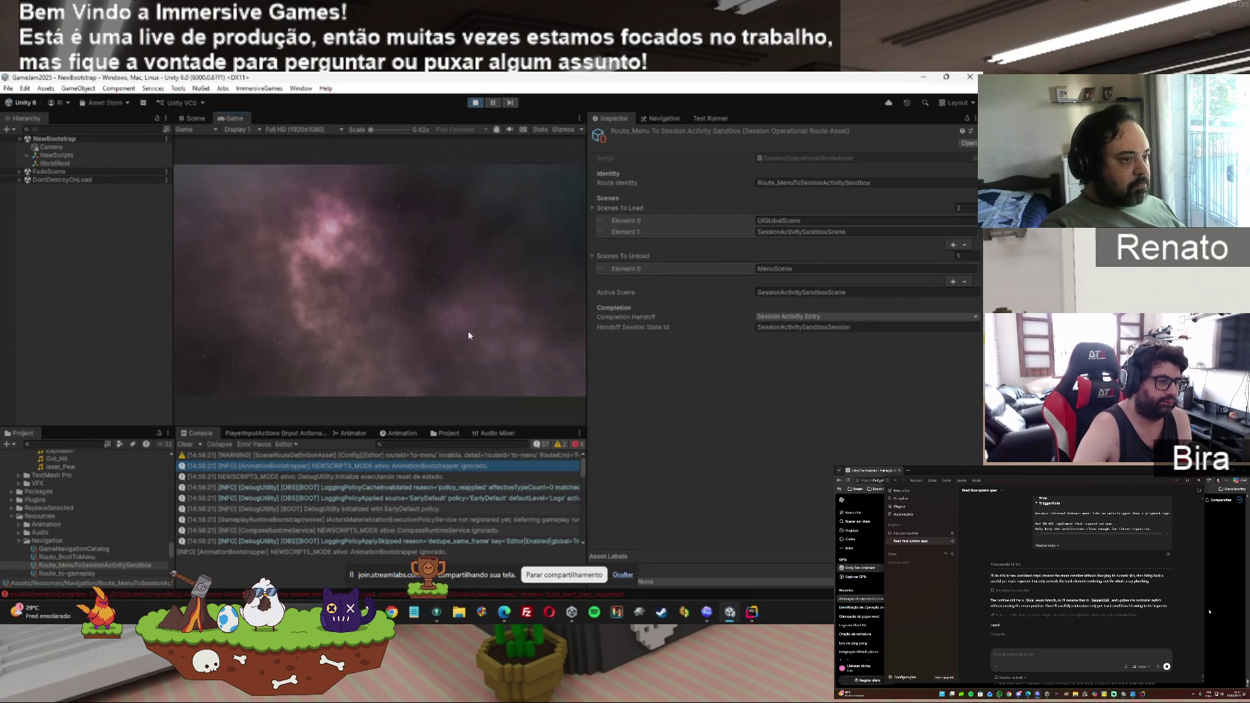
left_click(537, 444)
left_click(557, 445)
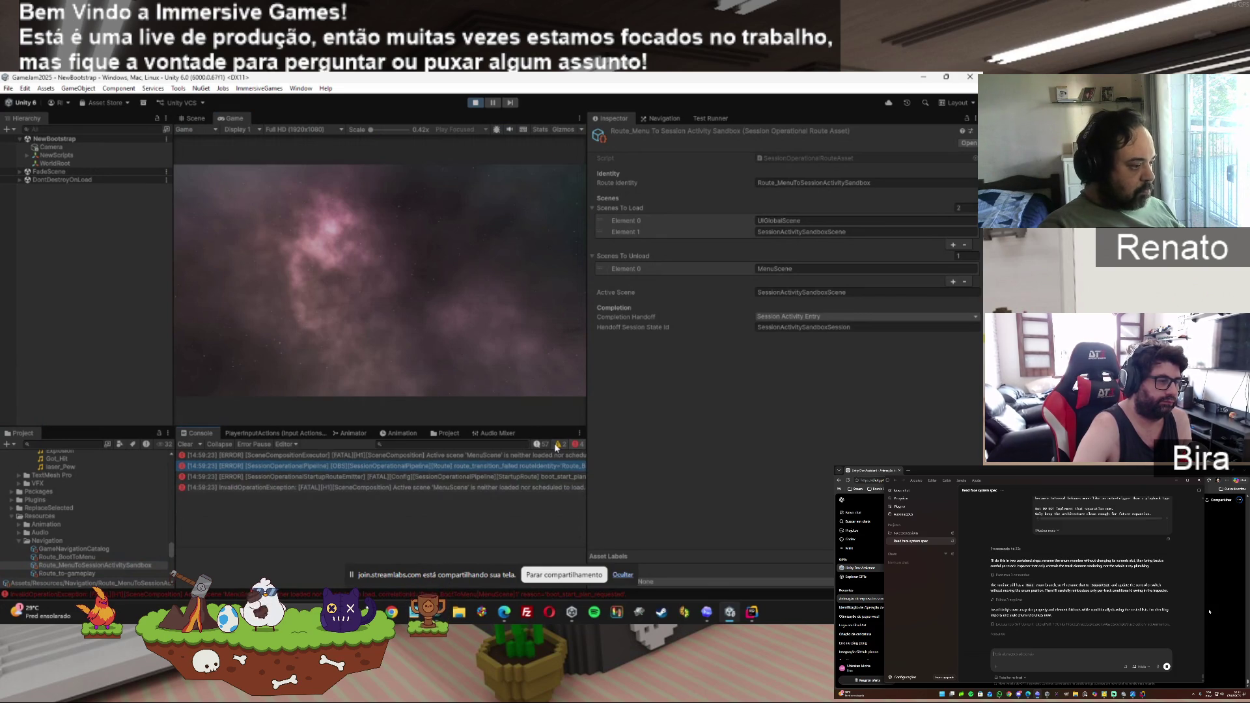
left_click(510, 456)
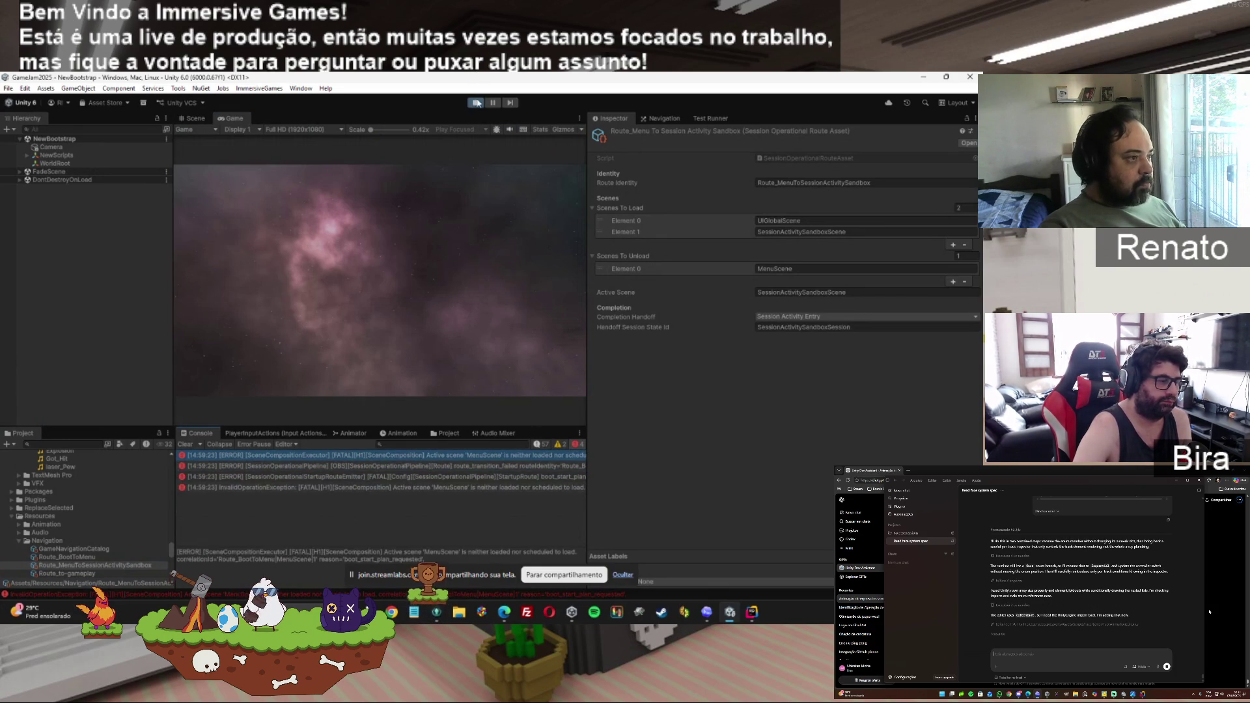
left_click(476, 102)
left_click(67, 557)
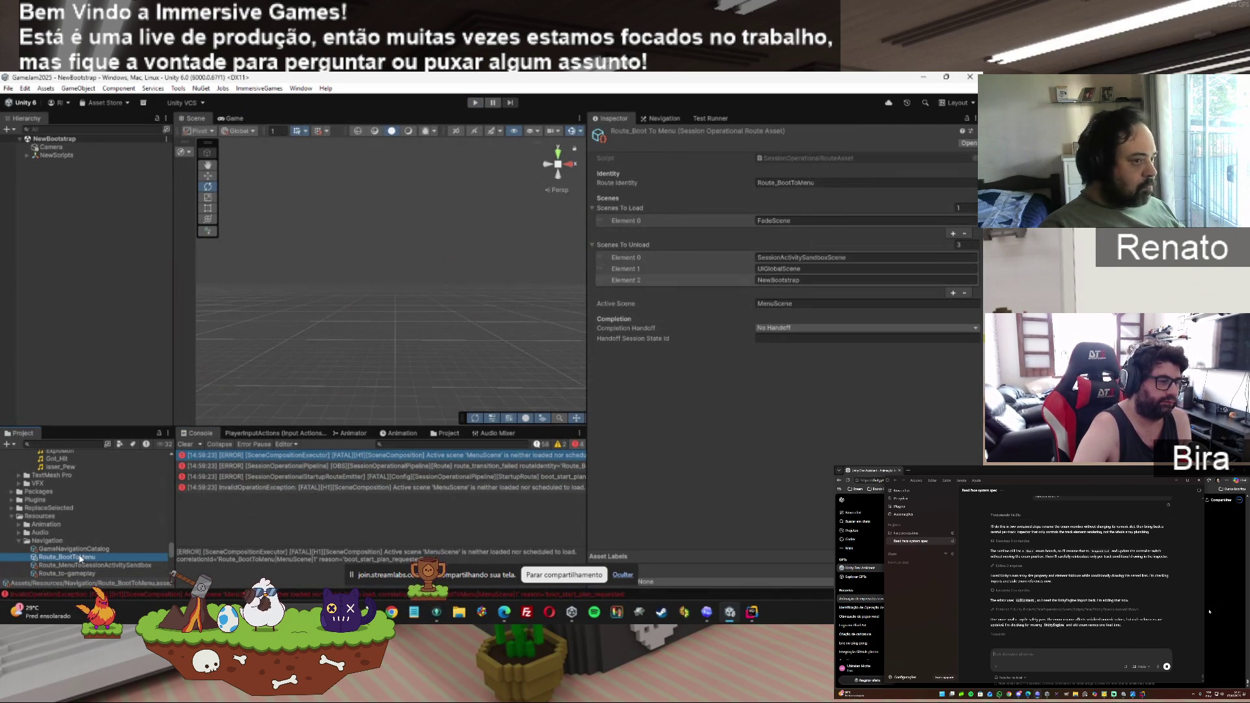
Replace FadeScene with MenuScene in Route_BootToMenu's Scenes To Load and test-run to the menu.
left_click(804, 280)
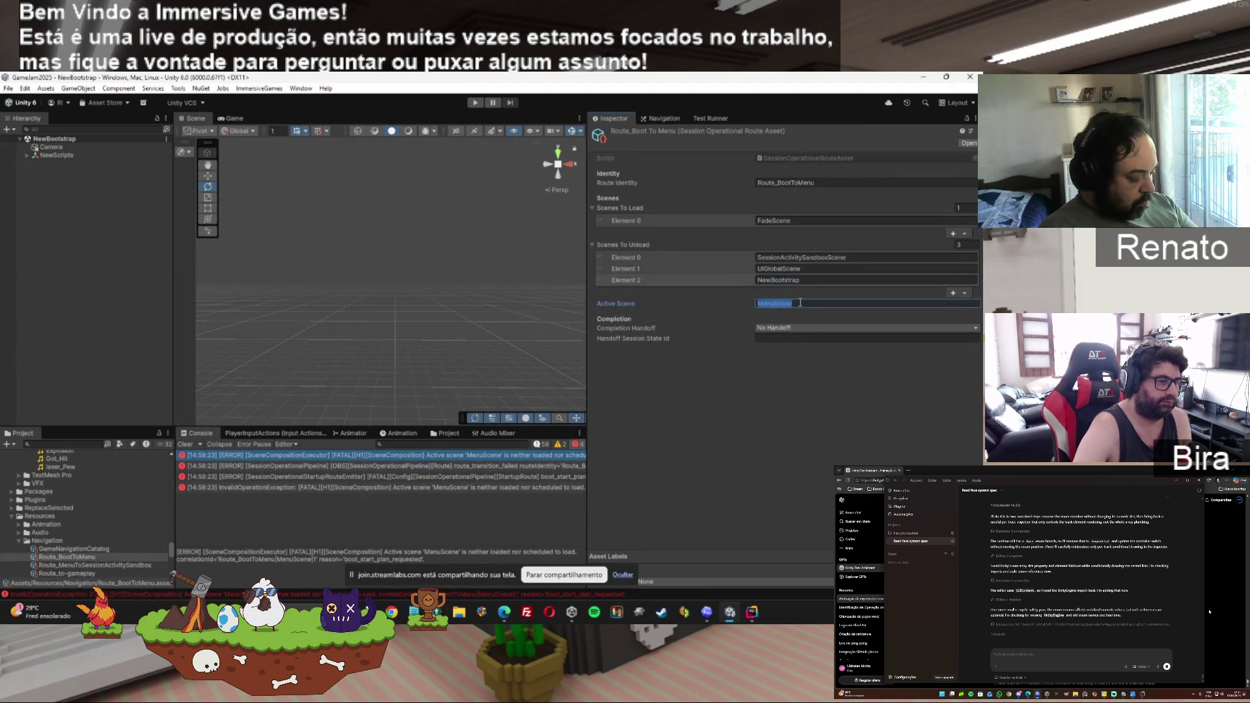
key("ctrl+c")
left_click(800, 220)
key("ctrl+v")
key("Return")
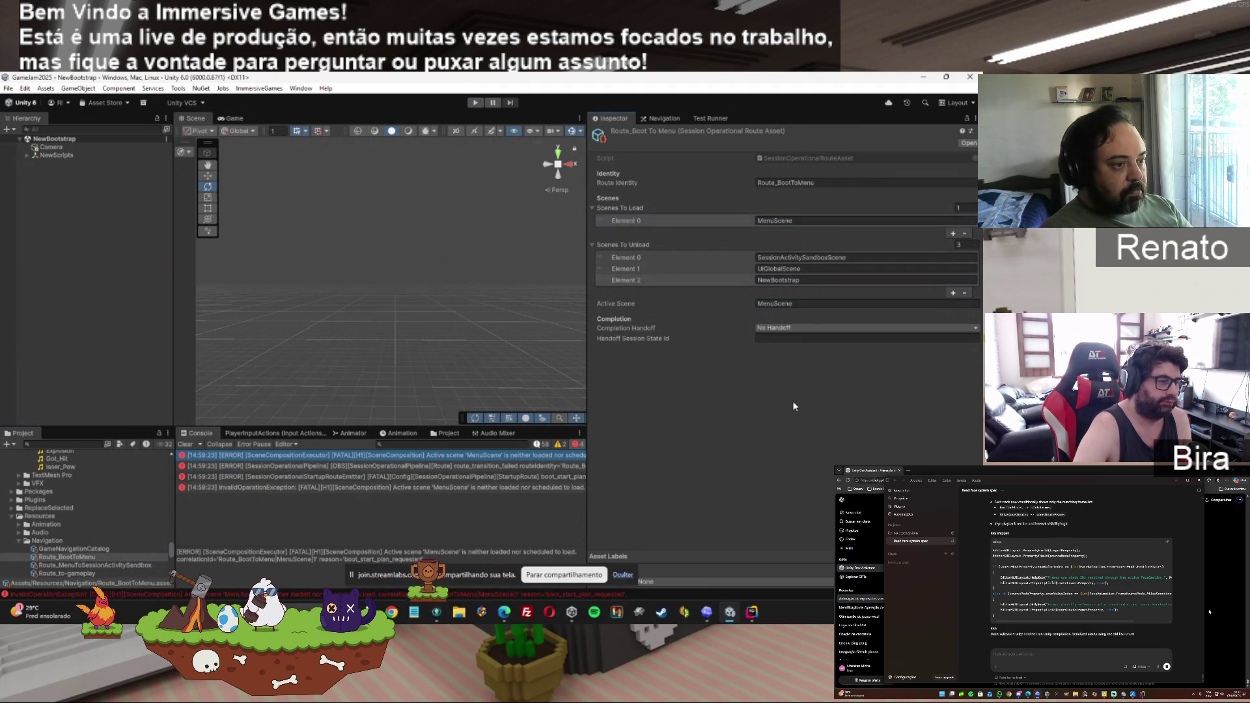
left_click(475, 103)
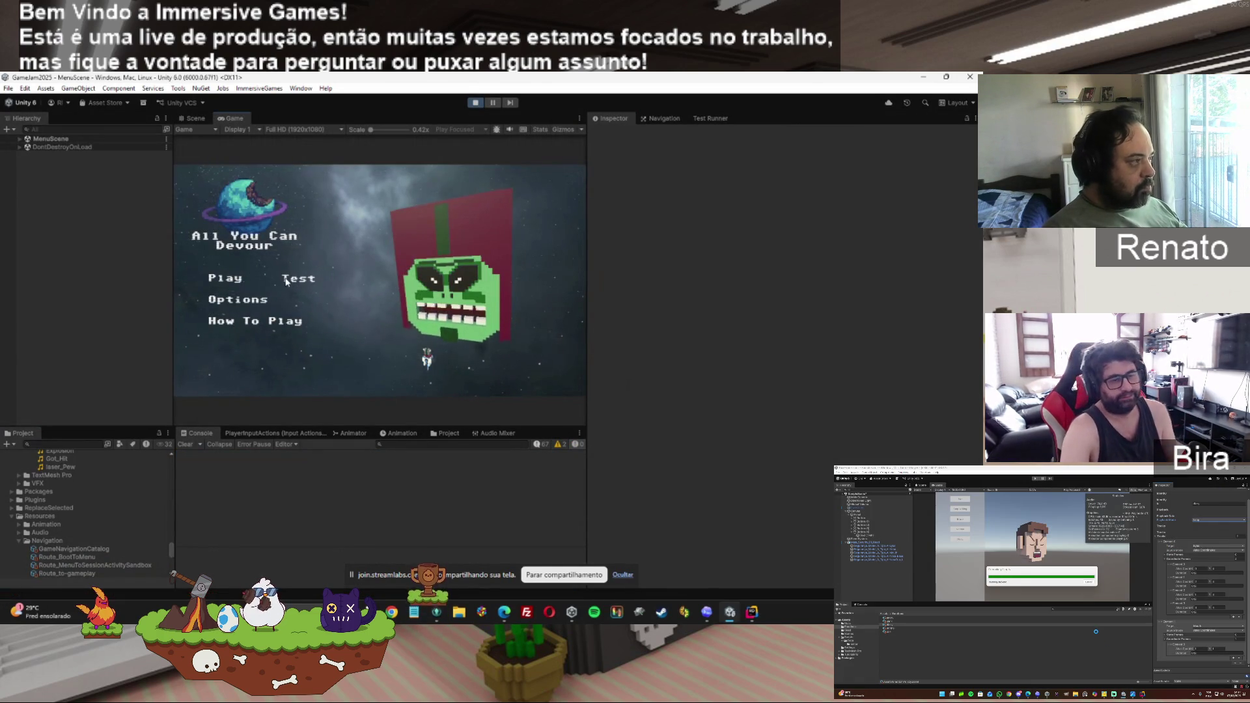
Drill into MenuScene > Menus > Canvas > Menus > Main Menu and inspect Test_Btn's route binder.
left_click(19, 139)
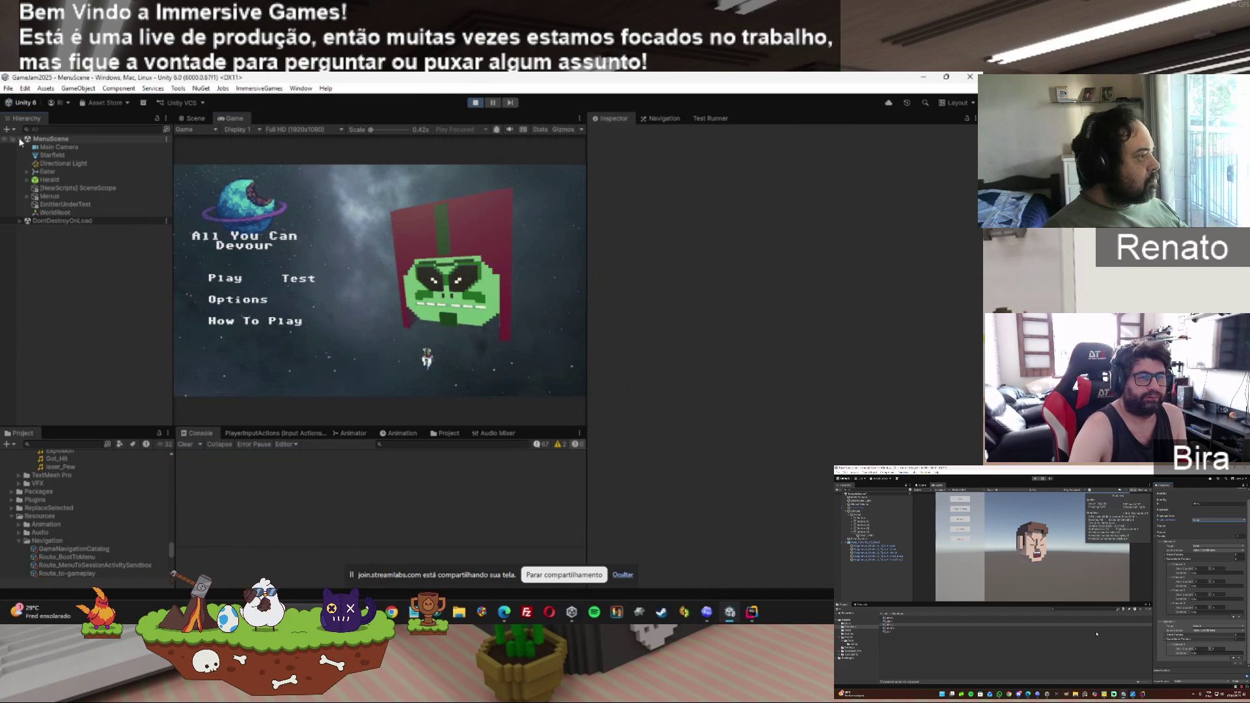
left_click(30, 196)
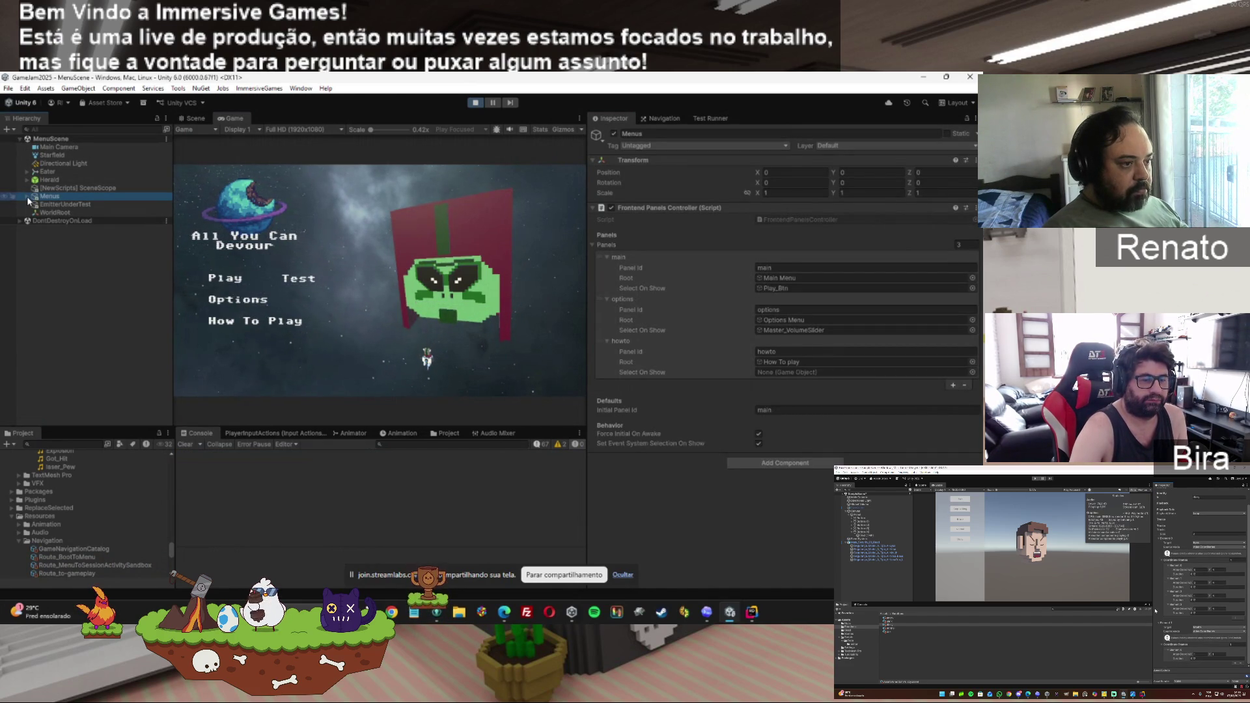
left_click(27, 196)
left_click(34, 204)
left_click(42, 213)
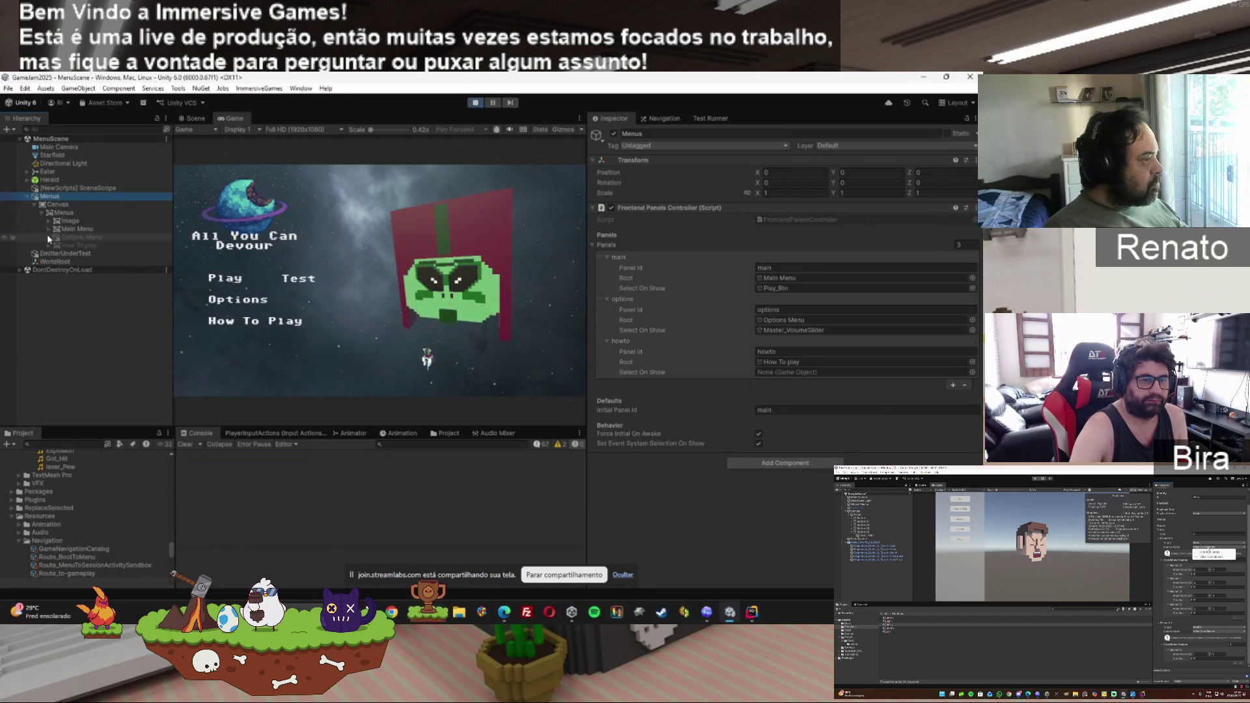
left_click(49, 230)
left_click(84, 254)
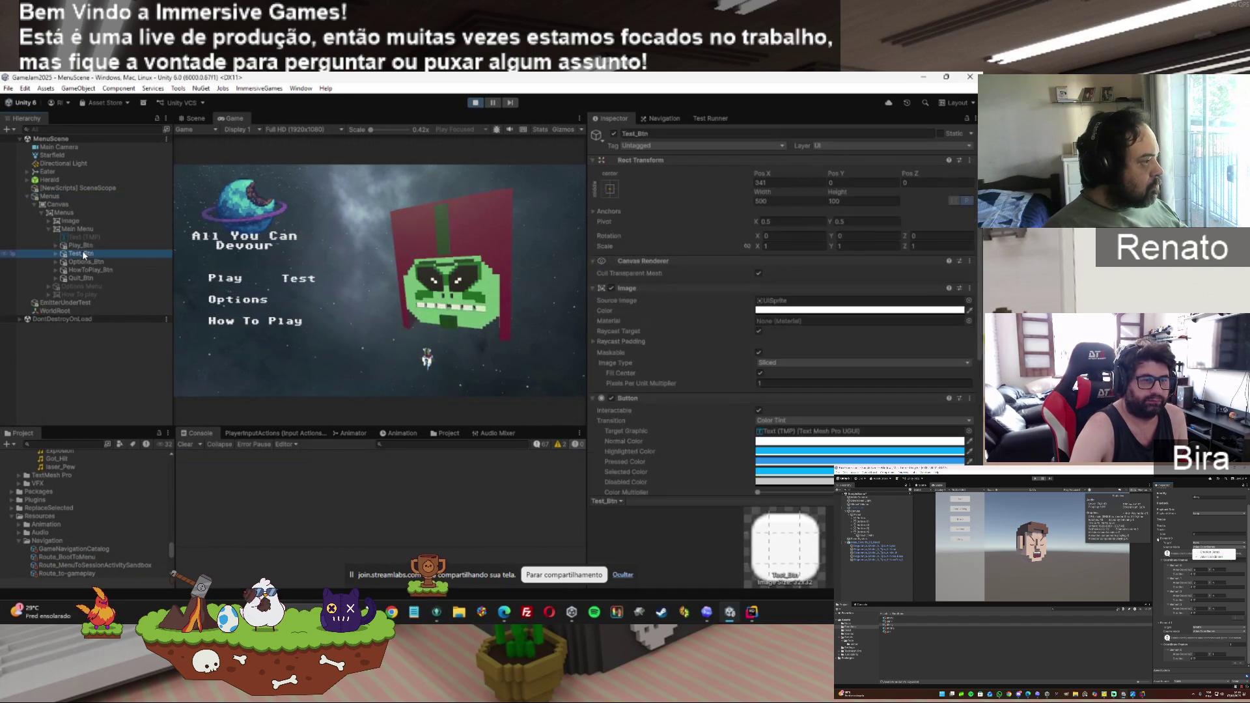
scroll(977, 422, "down", 5)
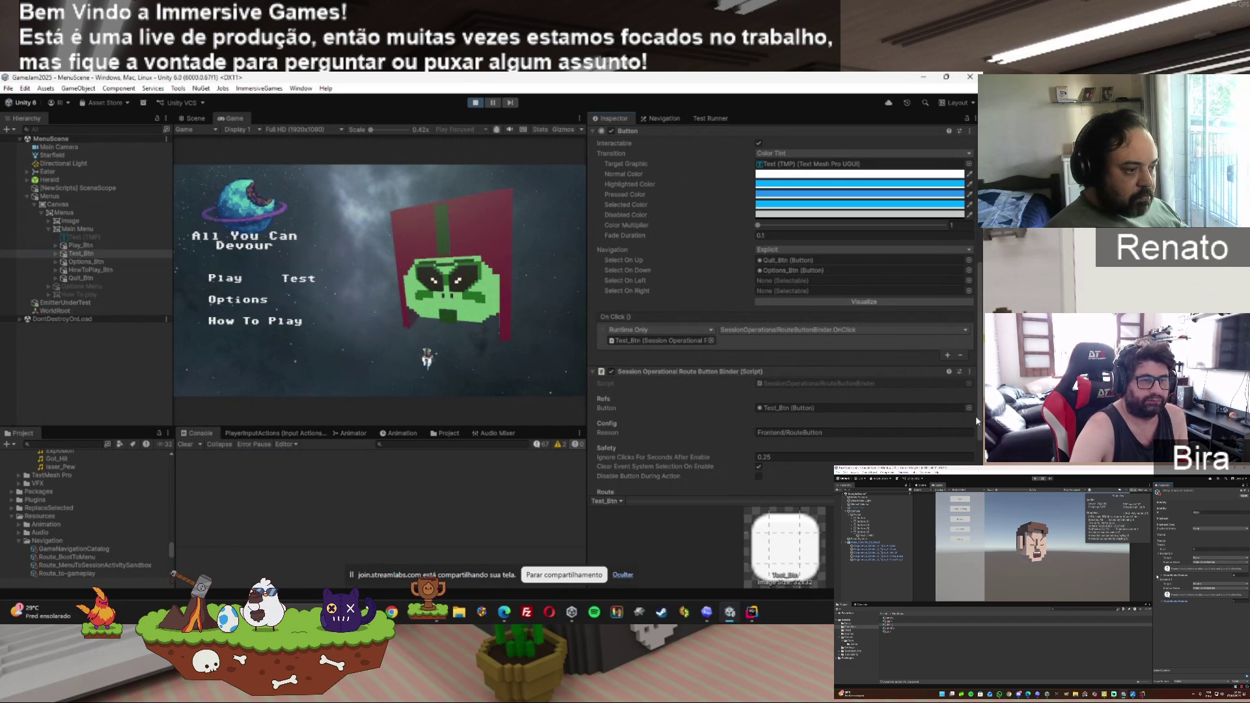
scroll(977, 421, "down", 3)
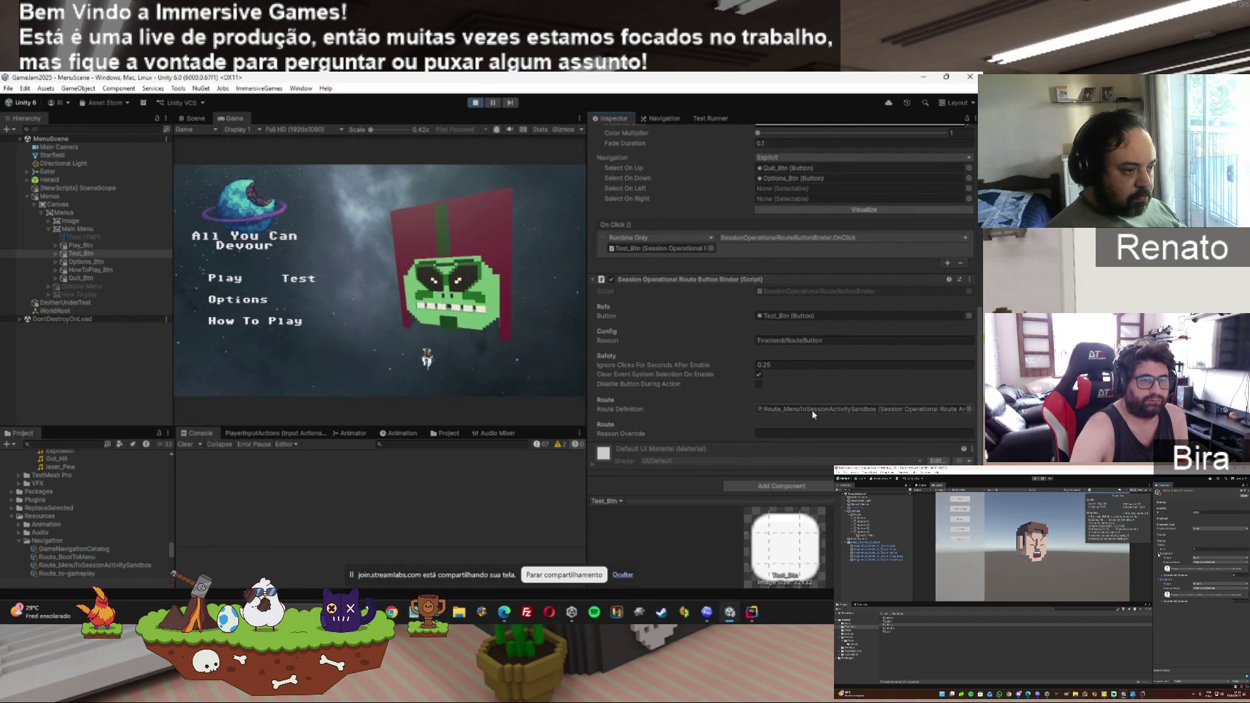
Show info and warning messages in the Console, then bring GitKraken Desktop forward.
left_click(543, 446)
left_click(558, 445)
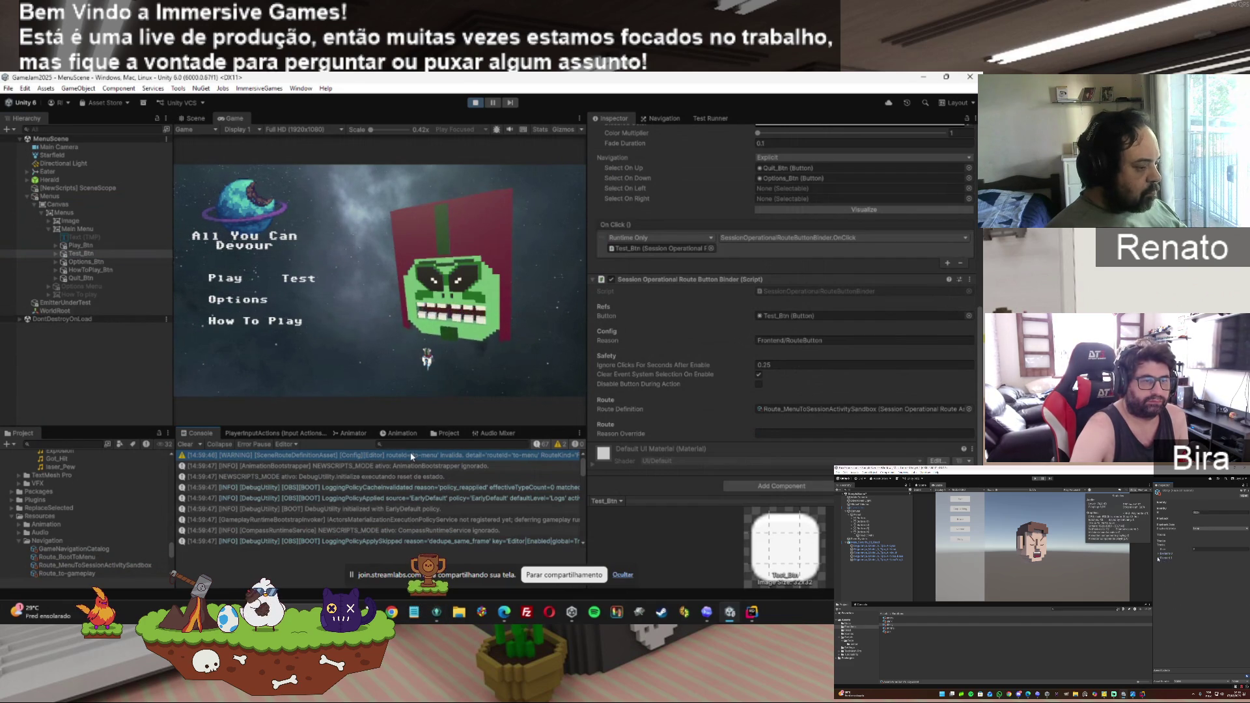
left_click(438, 613)
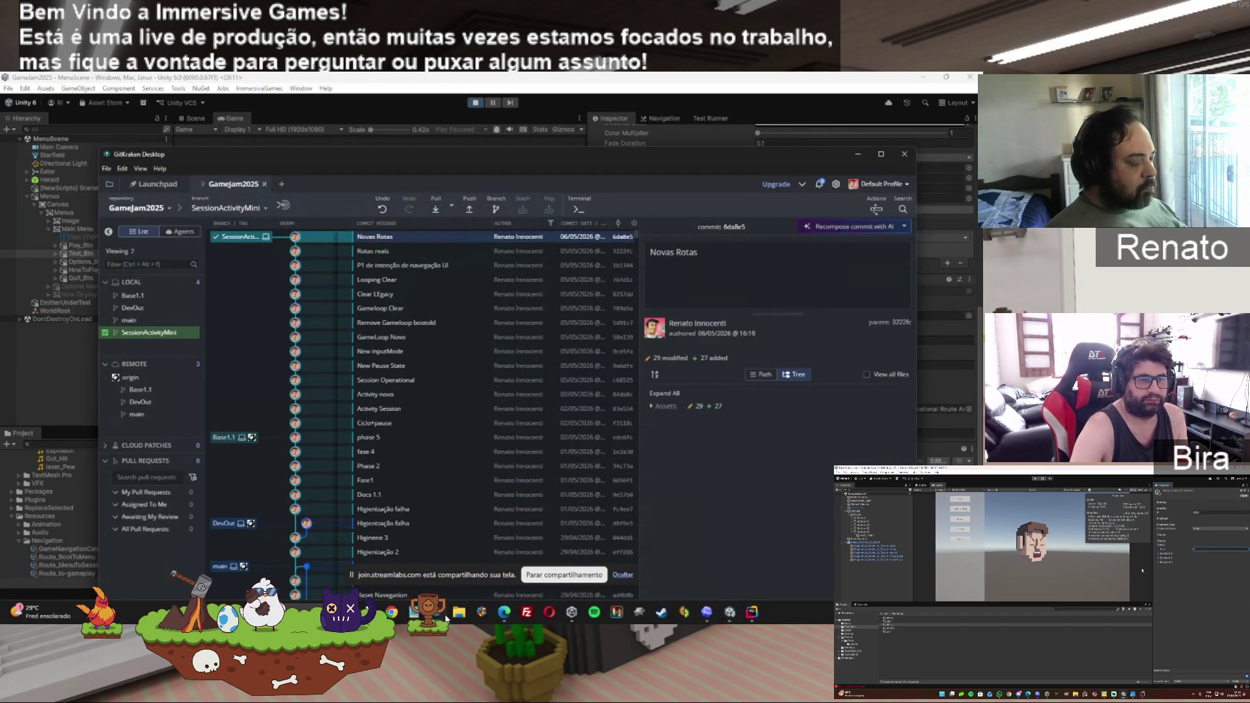
Return to Unity, select and read the AnimationBootstrapper and DebugUtility logs, then stop play mode.
left_click(437, 613)
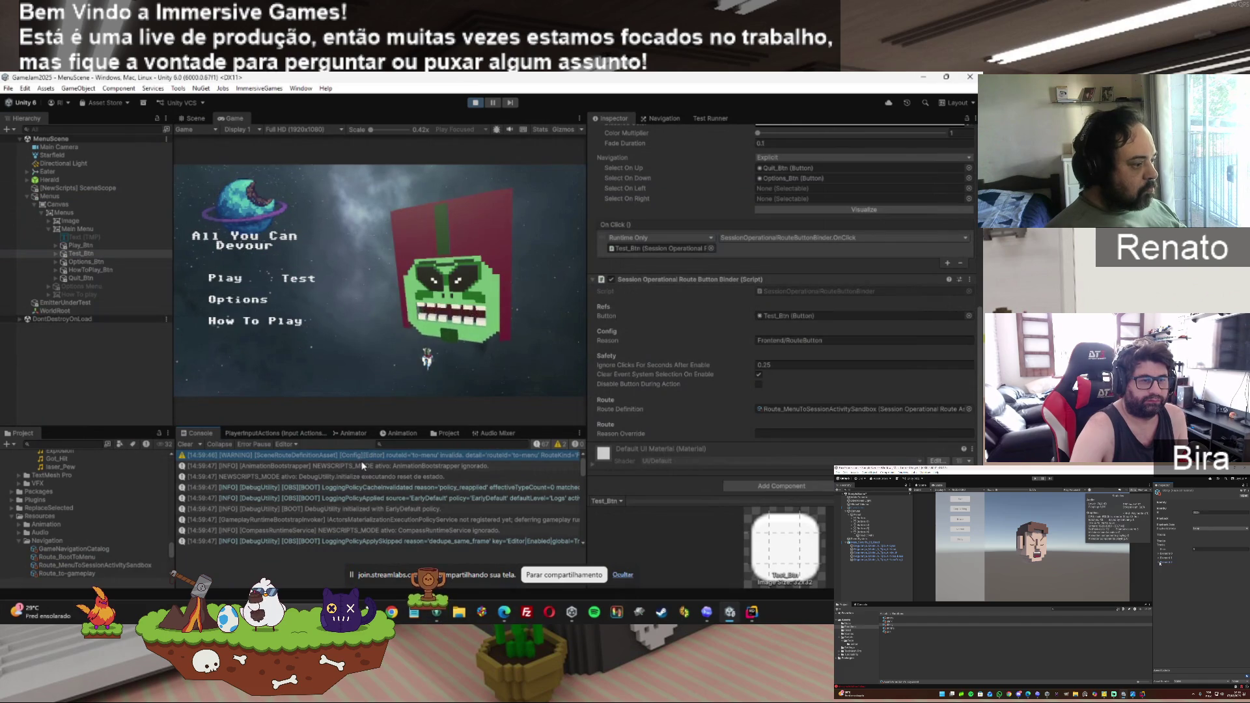
left_click(362, 466)
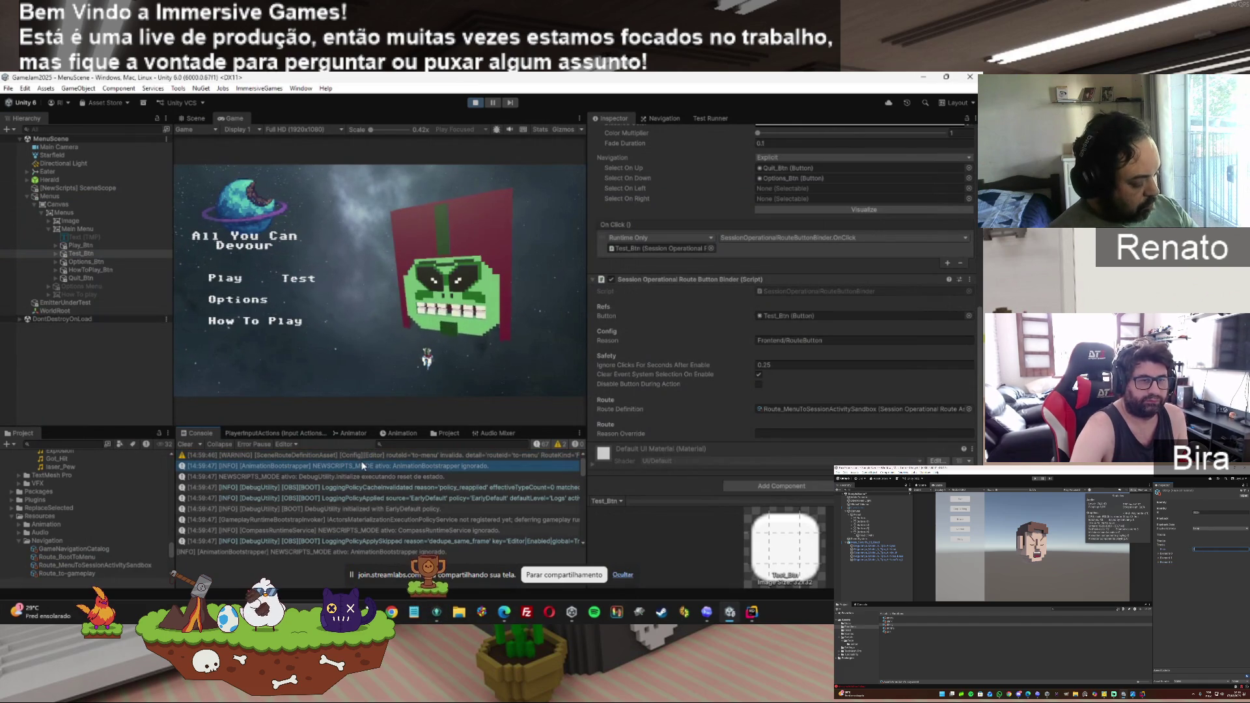
key("ctrl+a")
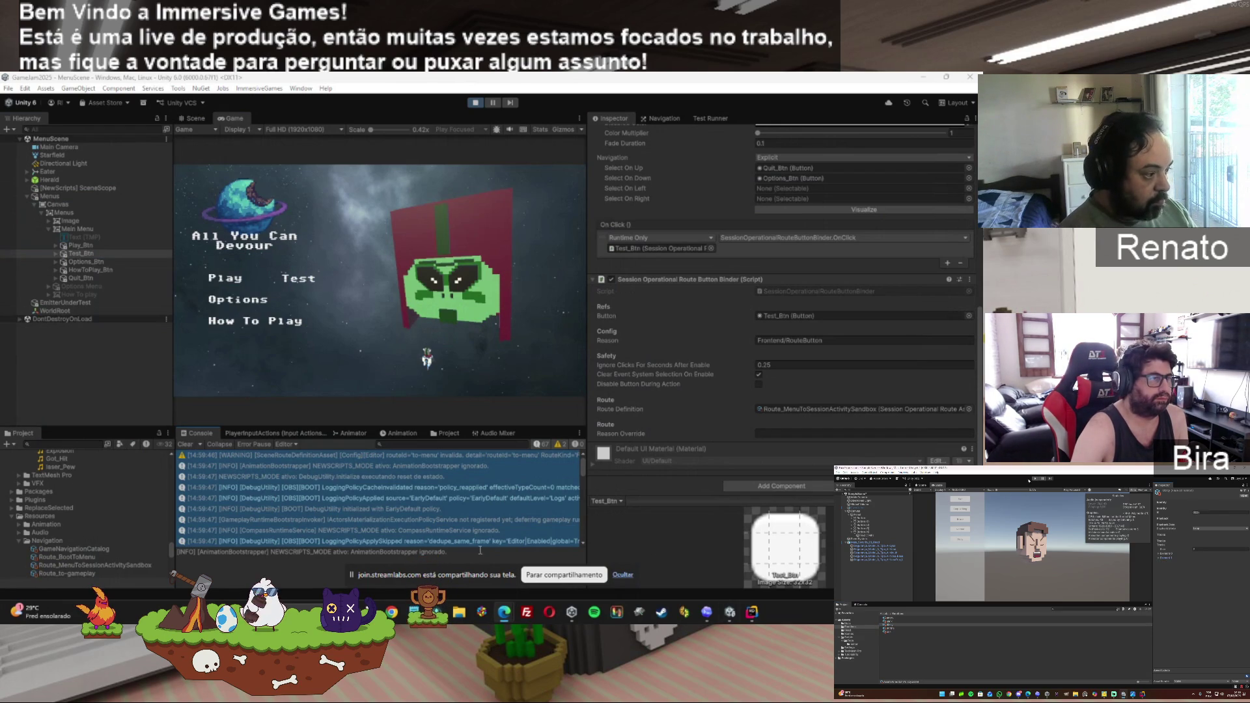
left_click(448, 507)
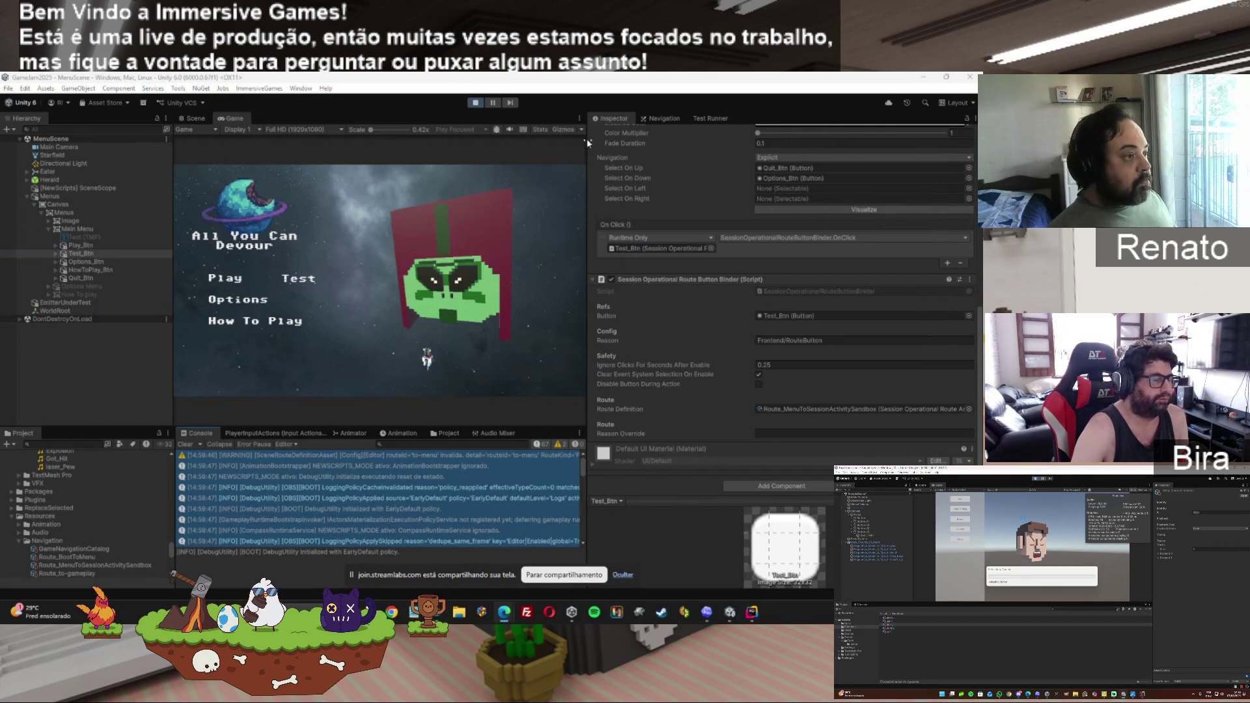
left_click(479, 107)
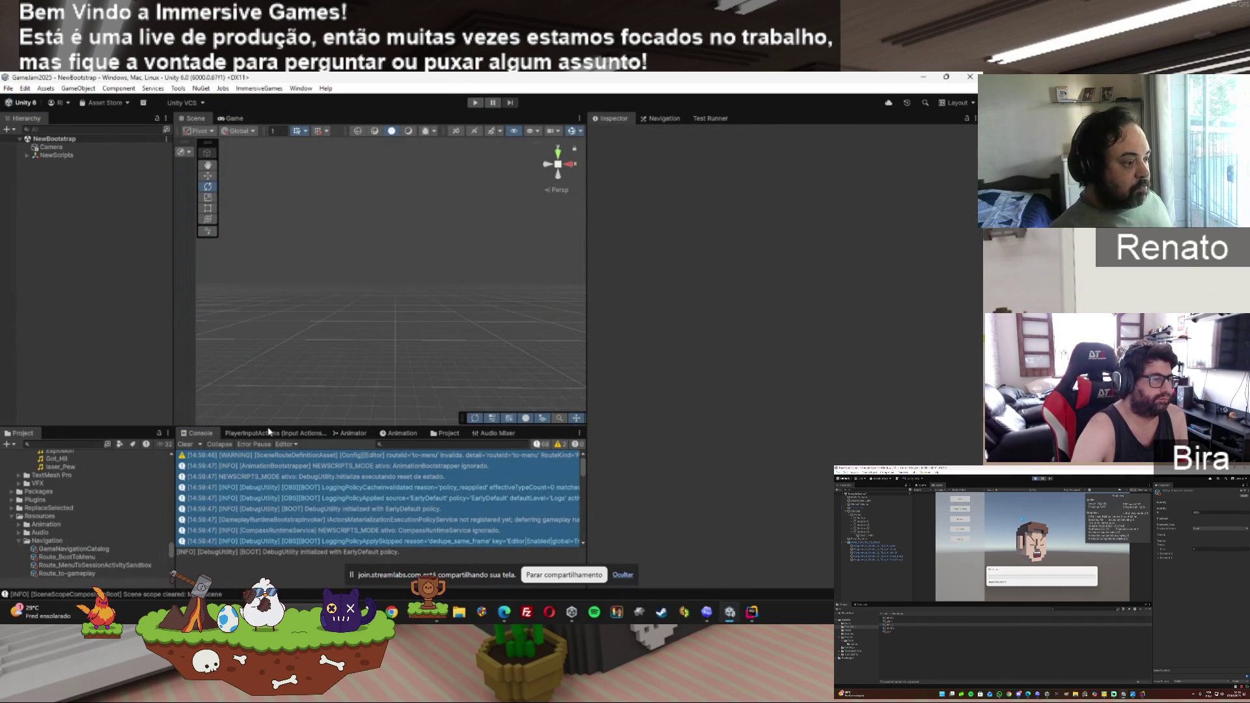
Scroll to and read the newest 15:01:38 Console message, then switch to the Codex chat.
scroll(584, 492, "down", 3)
left_click_drag(588, 498, 591, 543)
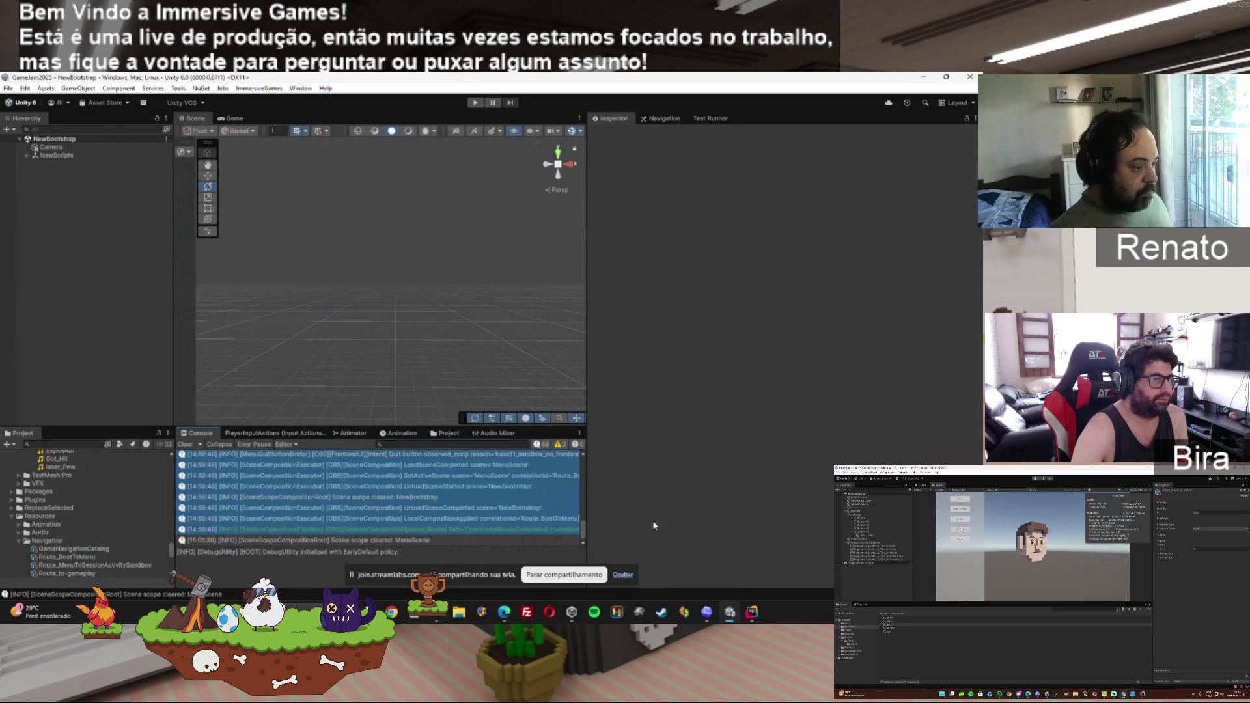
left_click(403, 540)
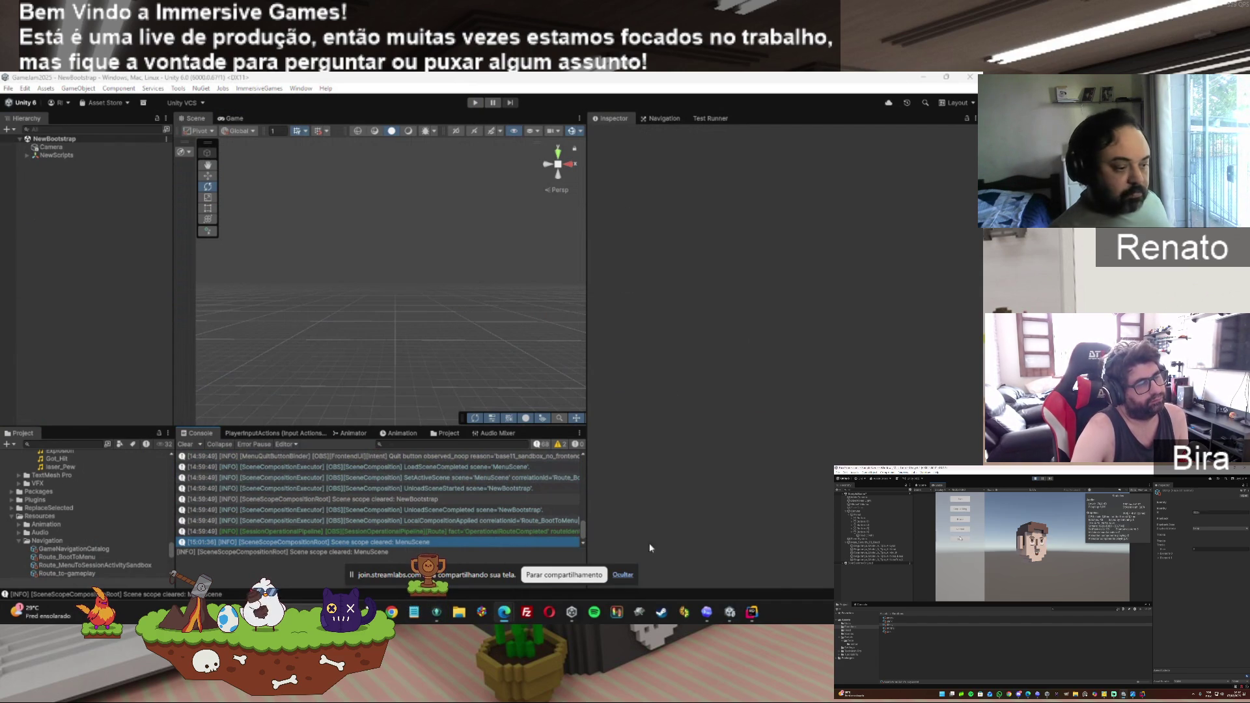
left_click(706, 612)
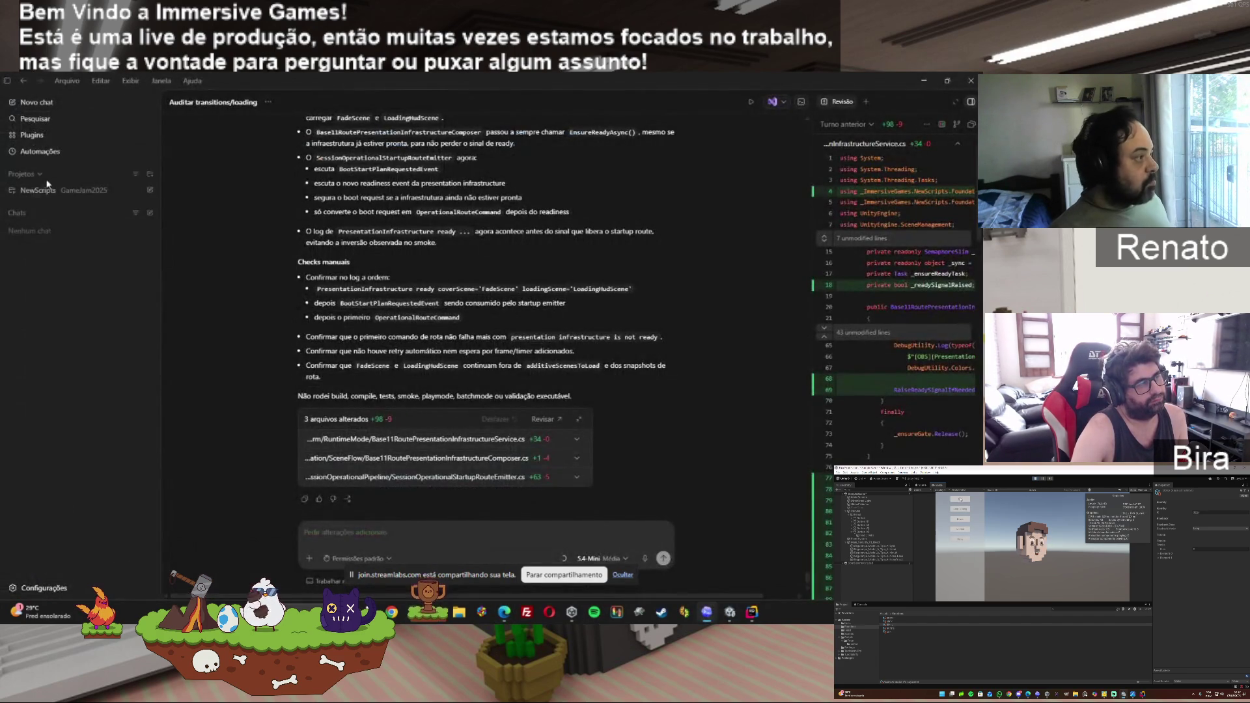
Send Codex a new NewScripts chat asking to audit Base11Sandbox's post-revert routes without implementing.
left_click(149, 190)
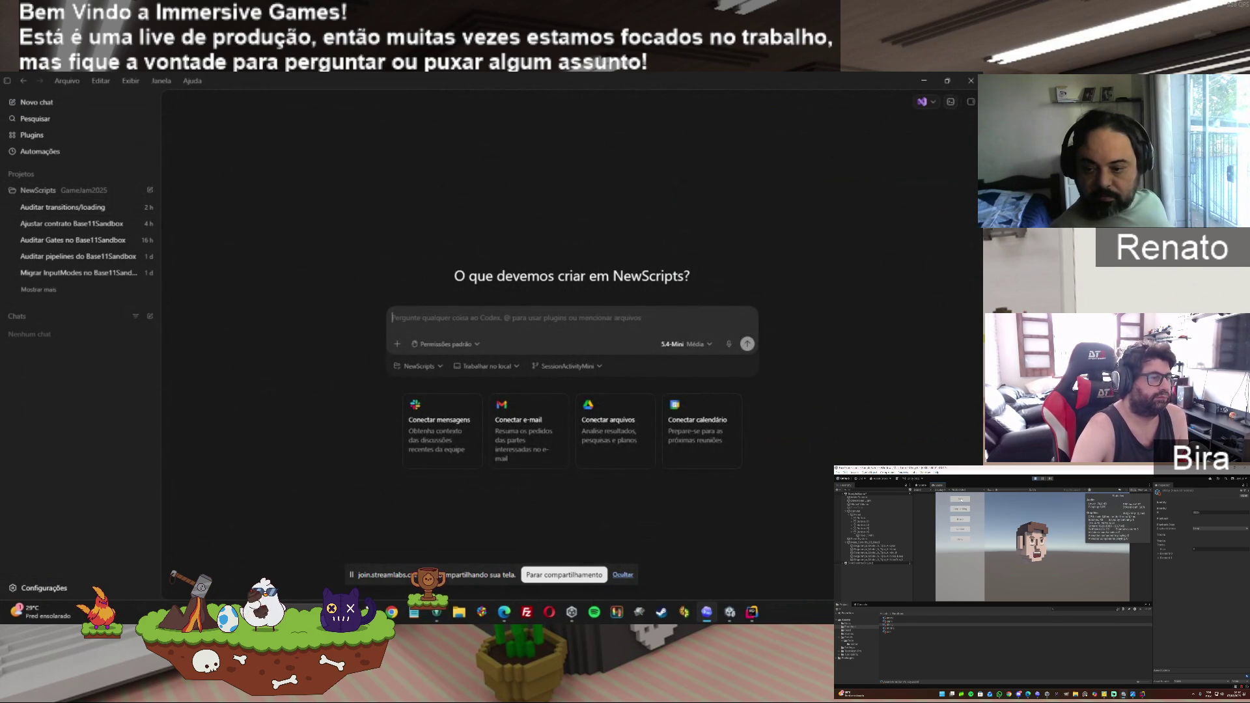
right_click(467, 328)
left_click(465, 366)
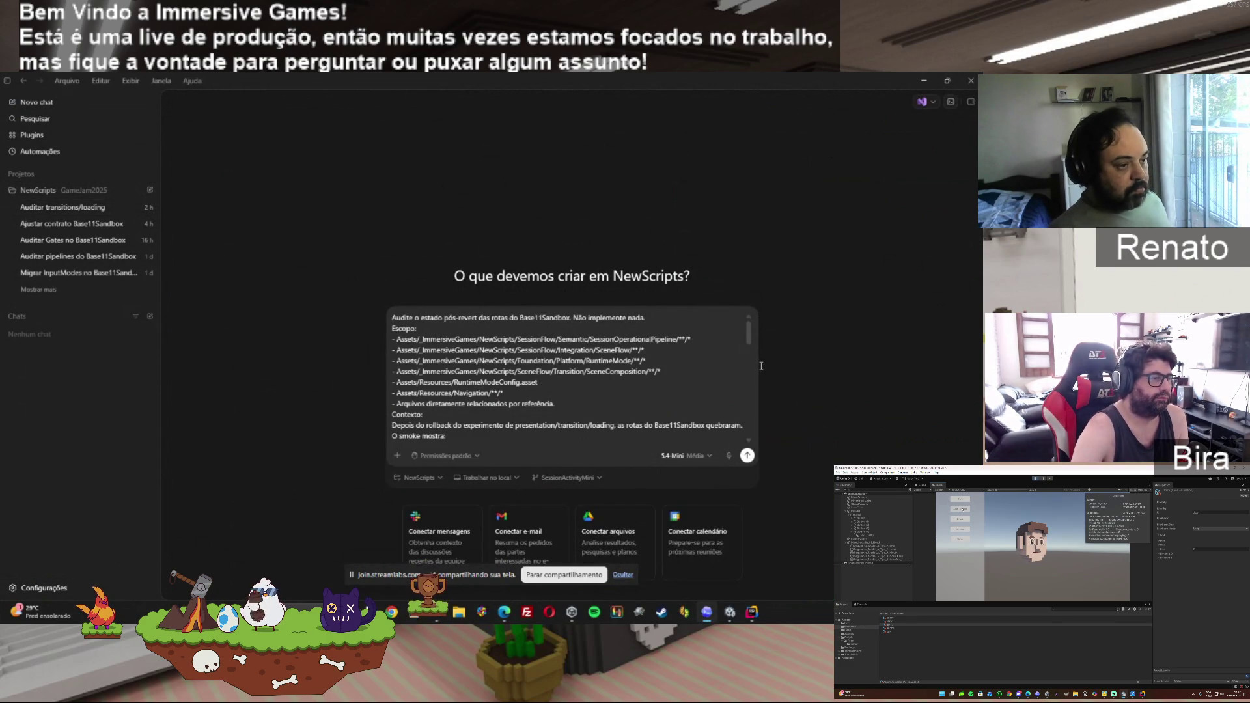
left_click(747, 456)
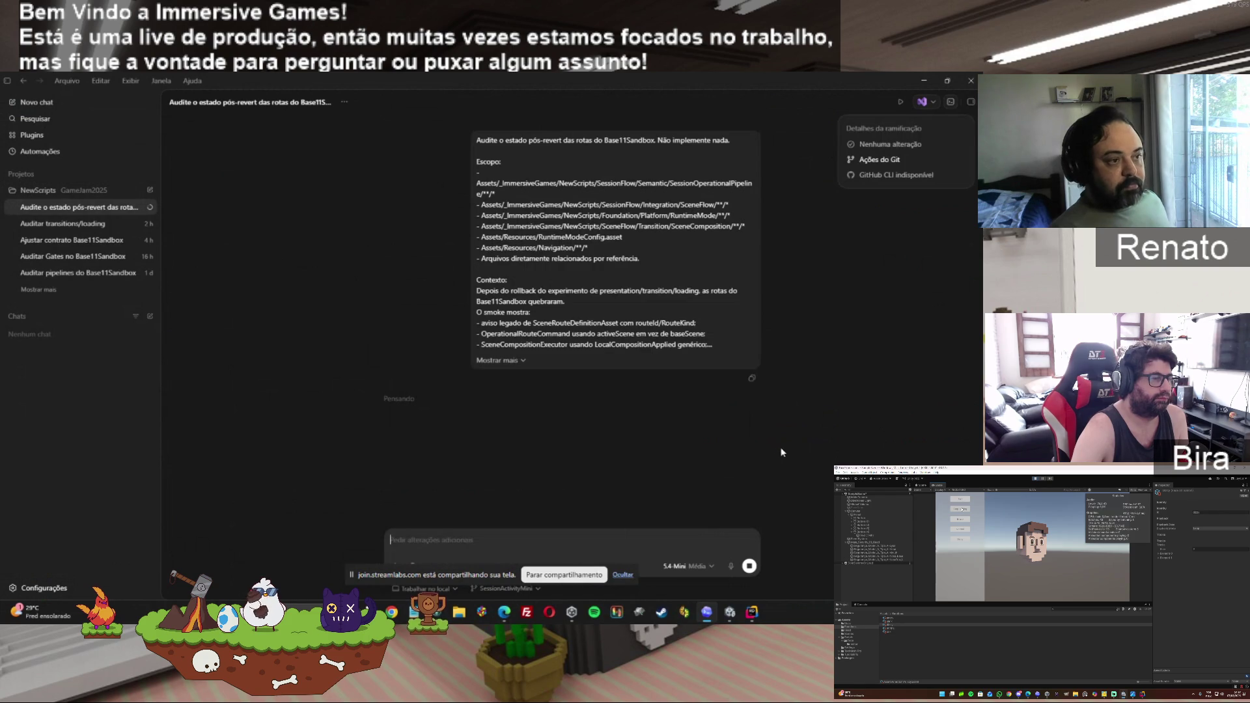
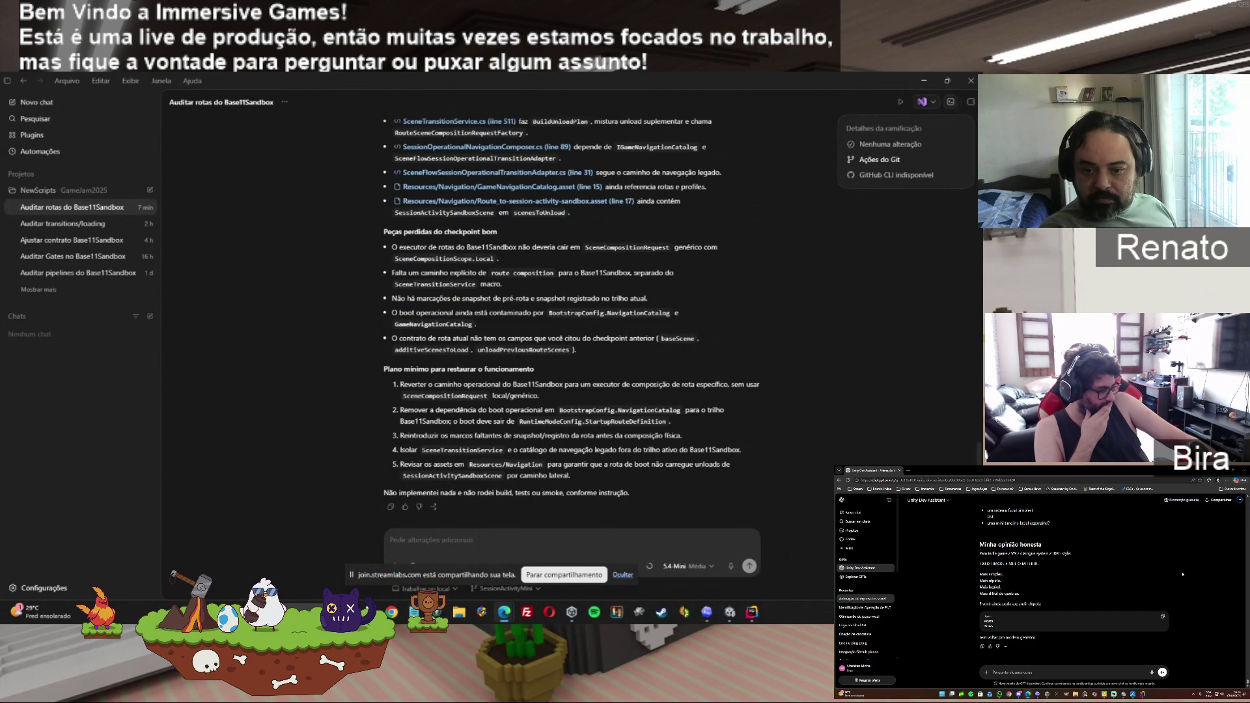
Archive the old 'Auditar rotas do Base11Sandbox' chat from the sidebar and confirm it.
right_click(443, 545)
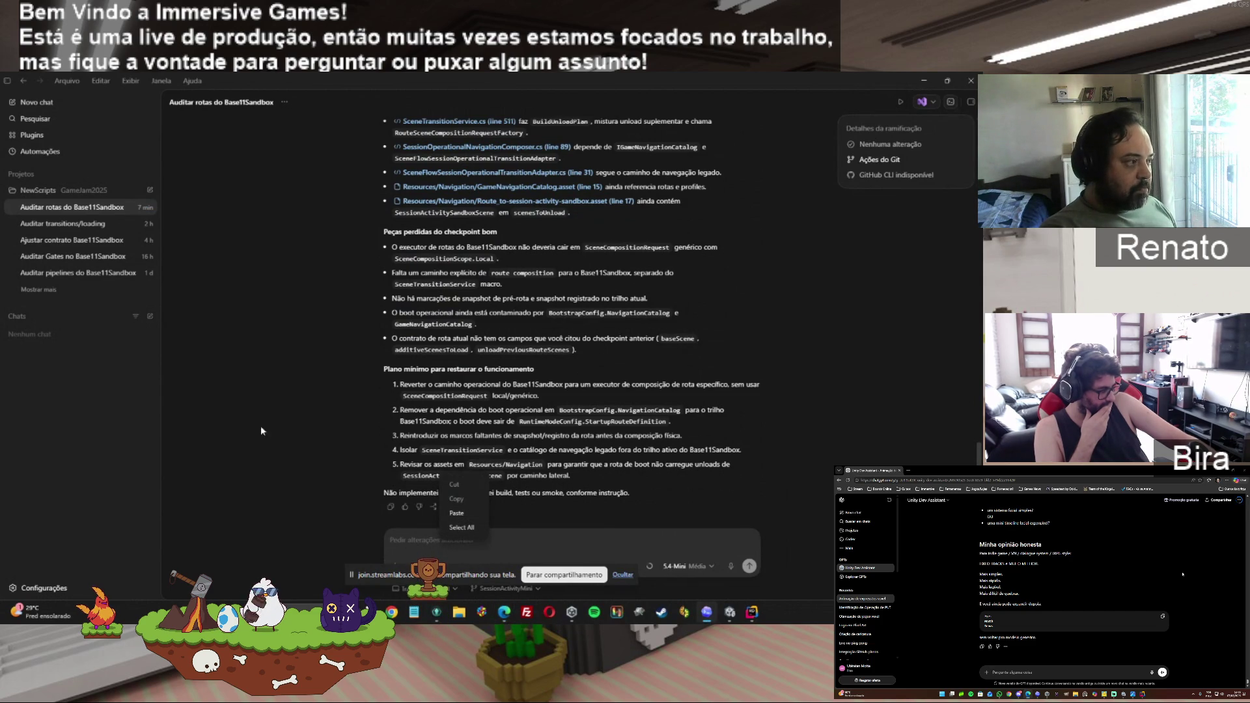
left_click(147, 208)
left_click(148, 210)
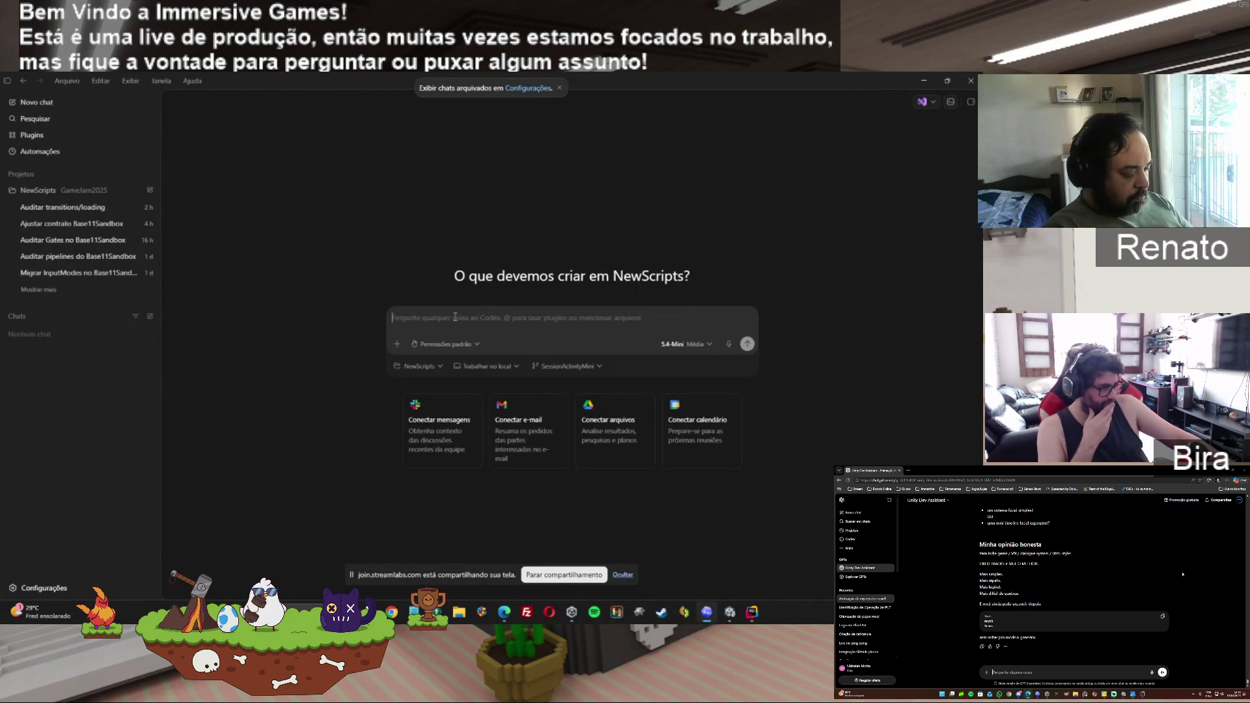
Paste the post-revert route audit prompt into a new NewScripts chat and send it.
key("ctrl+v")
left_click(748, 456)
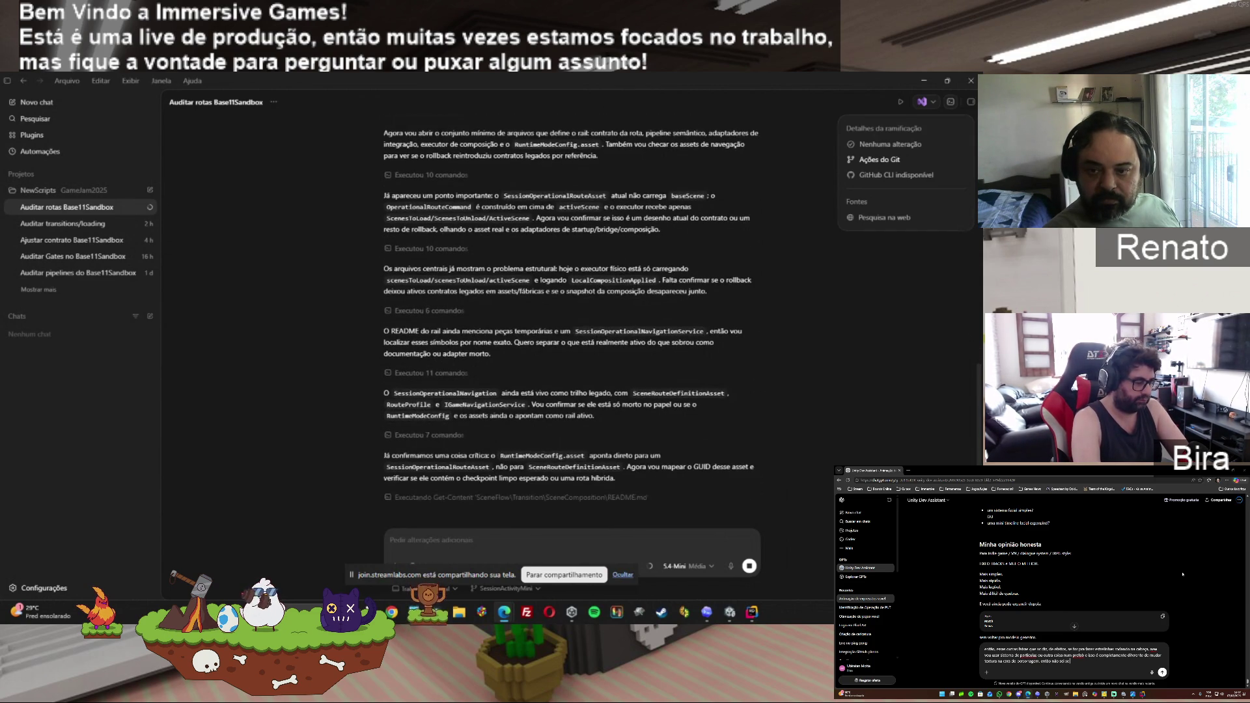
type("i a")
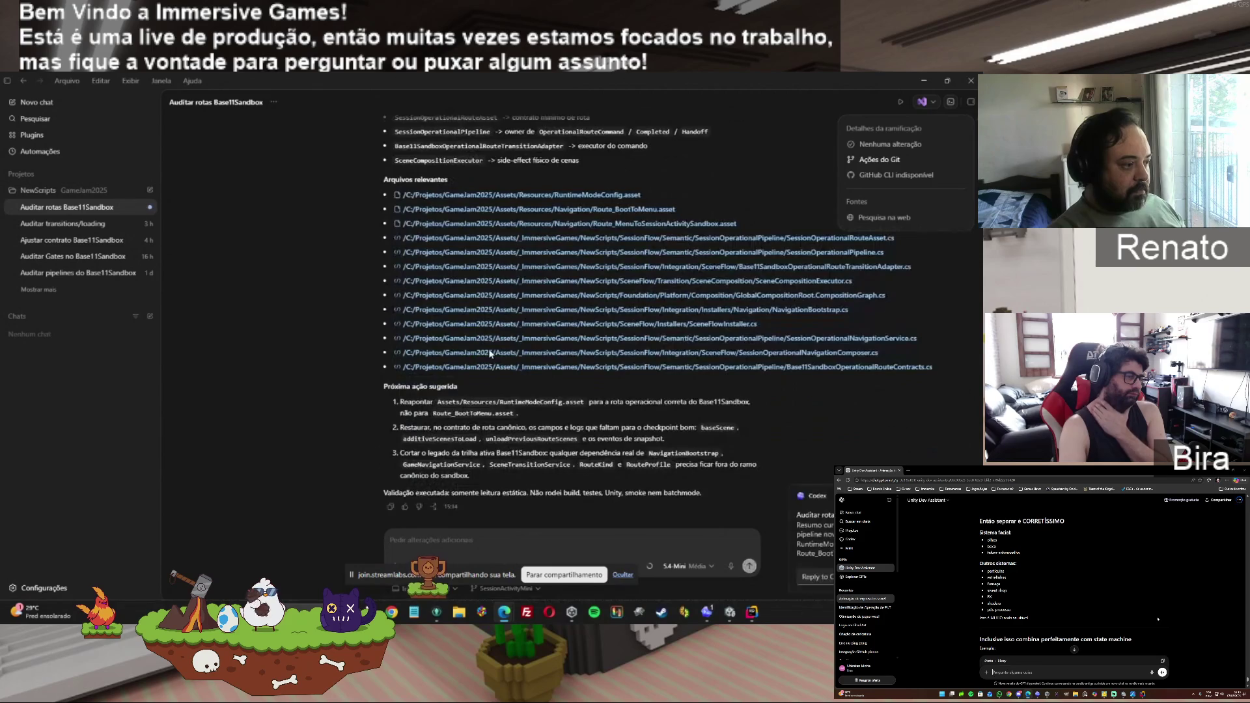
Copy Codex's final audit response with its relevant files and next actions.
left_click(391, 506)
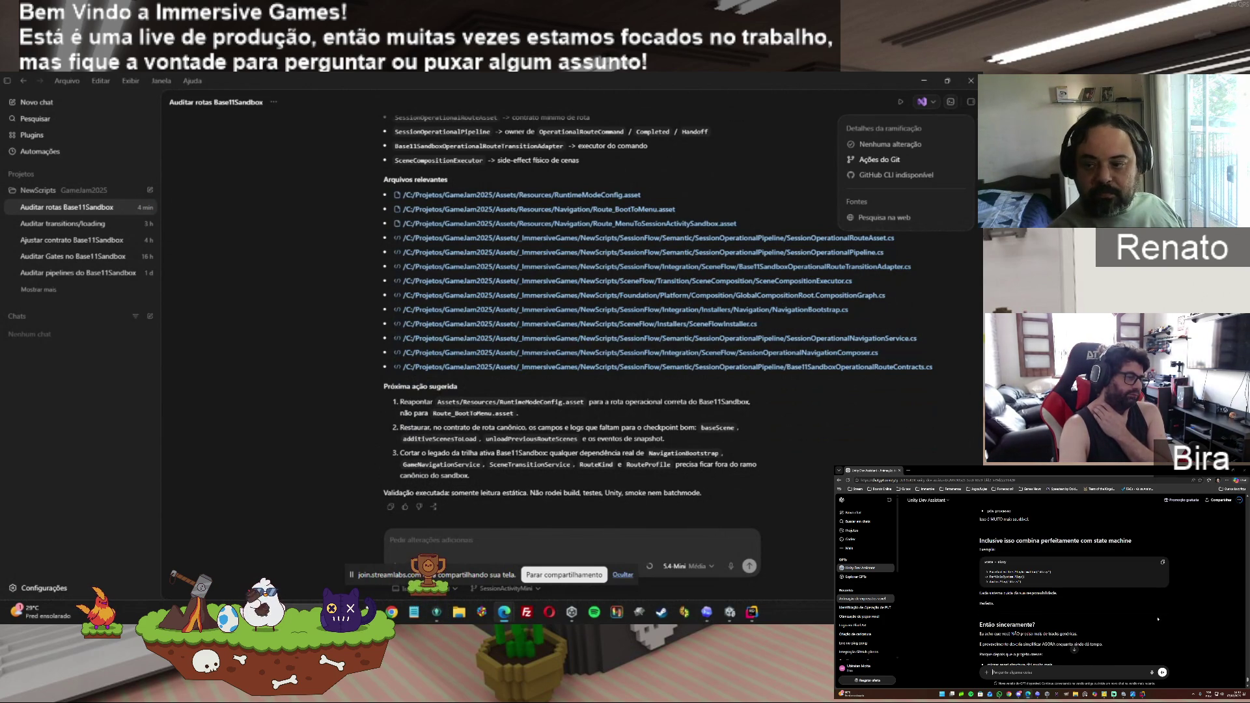
scroll(1157, 618, "down", 1)
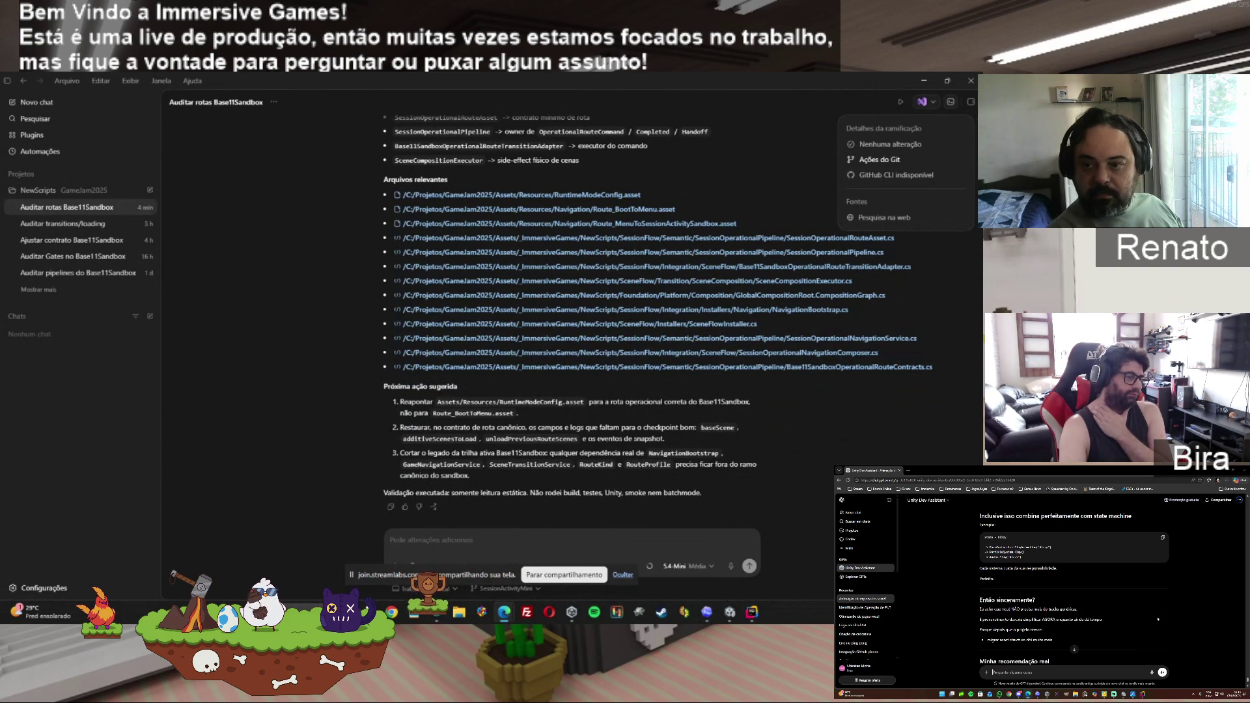